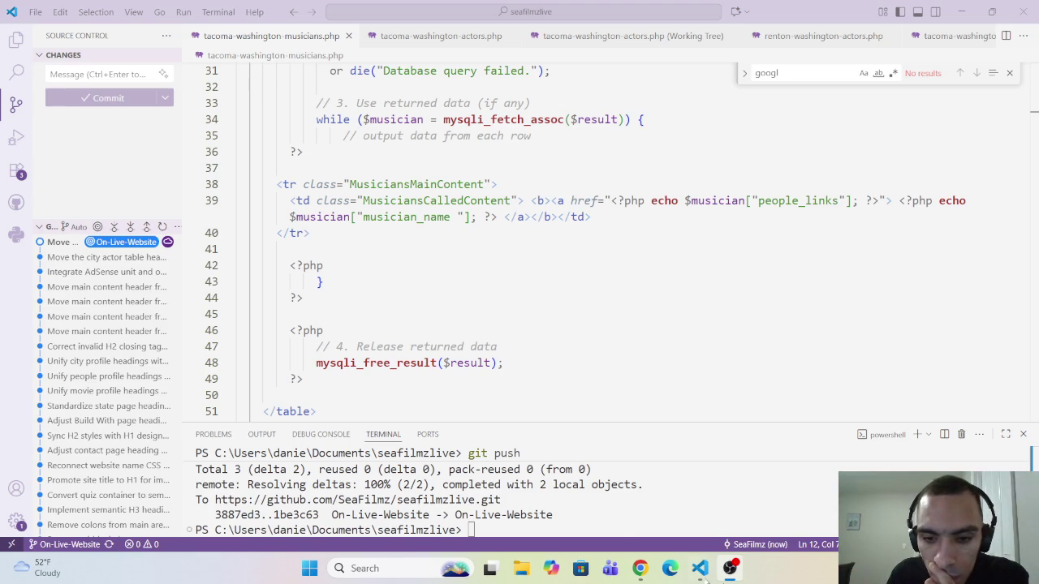
Switch to Chrome and minimize VS Code to show Twitch's Software and Game Development category
mouse_move(640, 570)
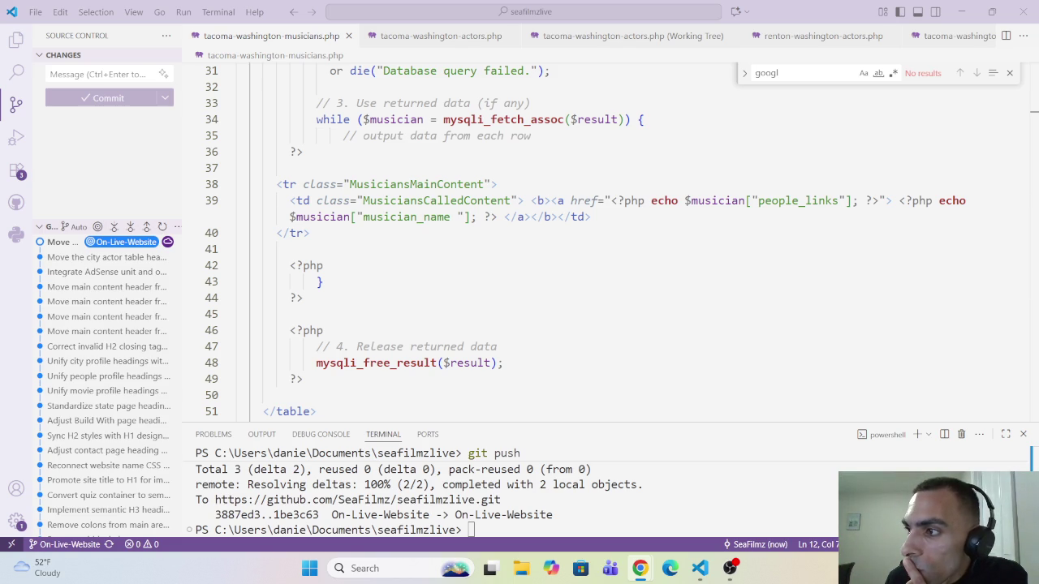
click(730, 568)
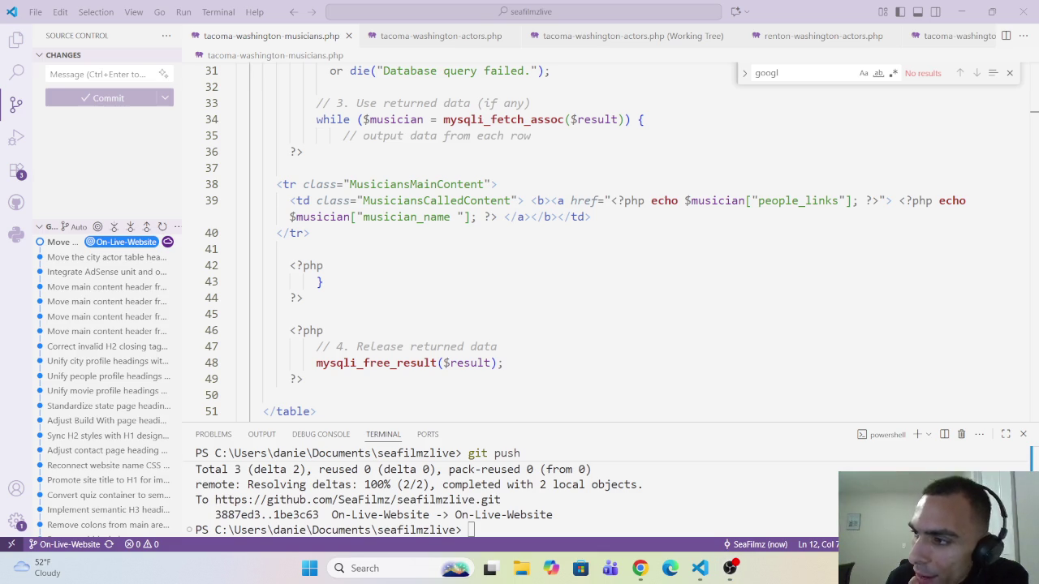
key(super+d)
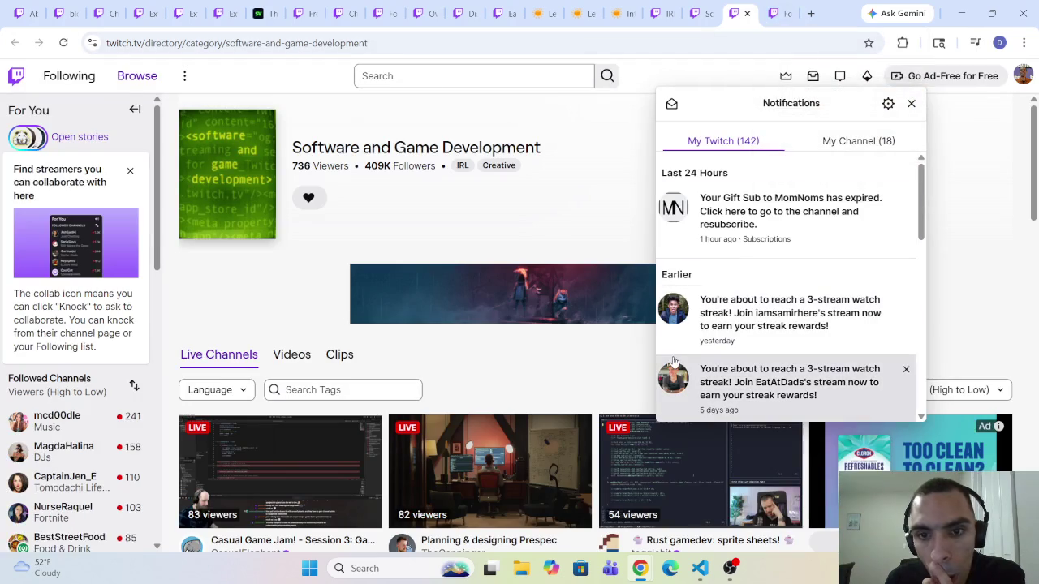
Close the Notifications panel and open the 'C & shell scripting like it's 1979' stream in a background tab
scroll(545, 365, down, 2)
click(597, 258)
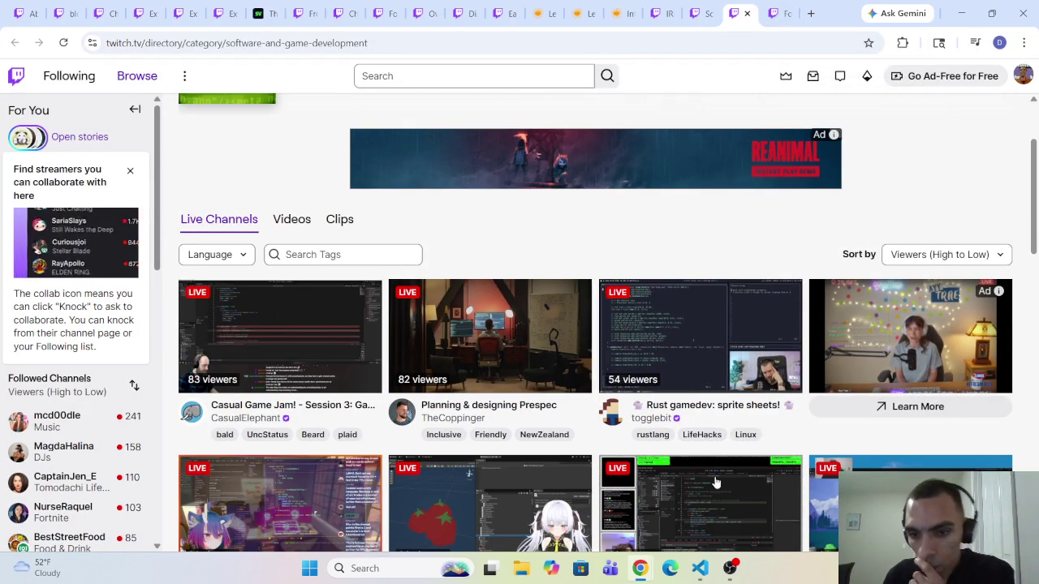
scroll(776, 512, down, 2)
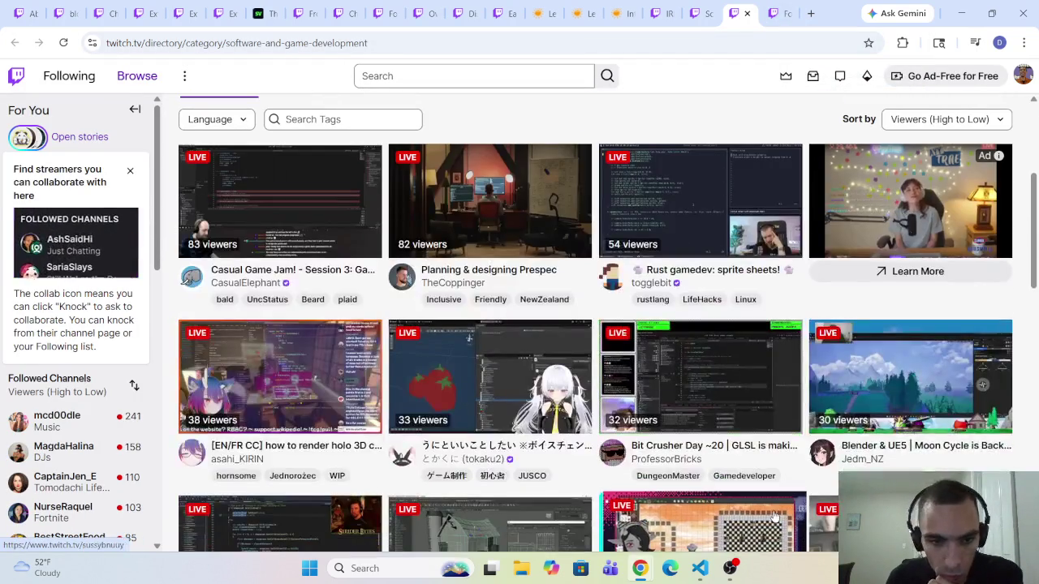
scroll(770, 501, down, 4)
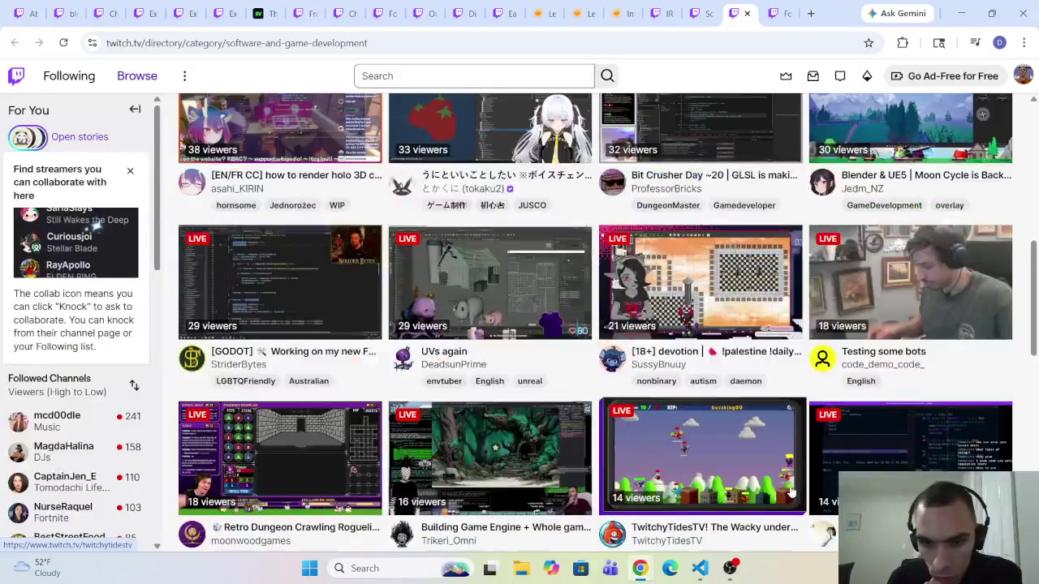
scroll(787, 494, down, 2)
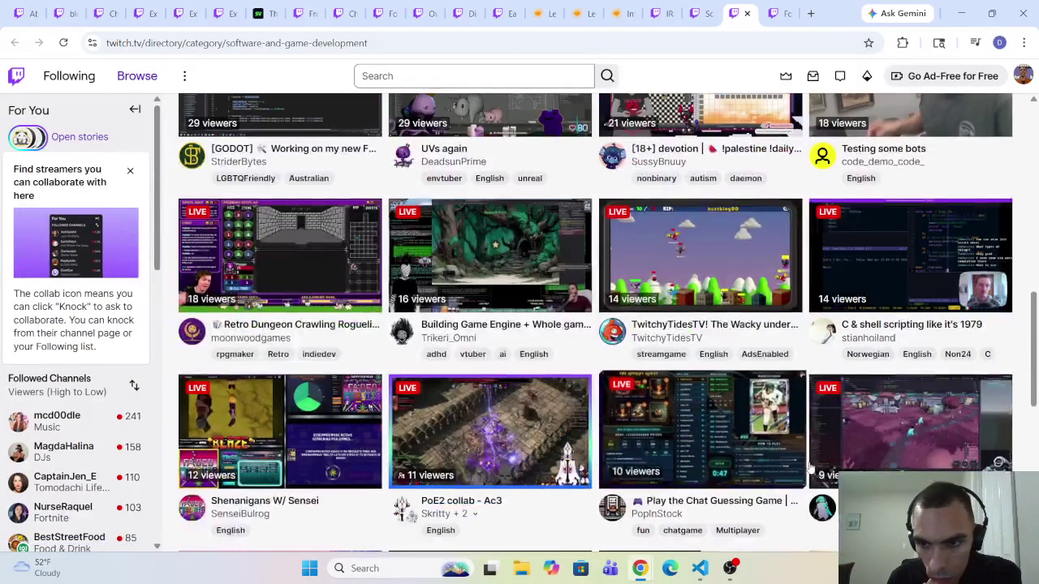
right_click(906, 334)
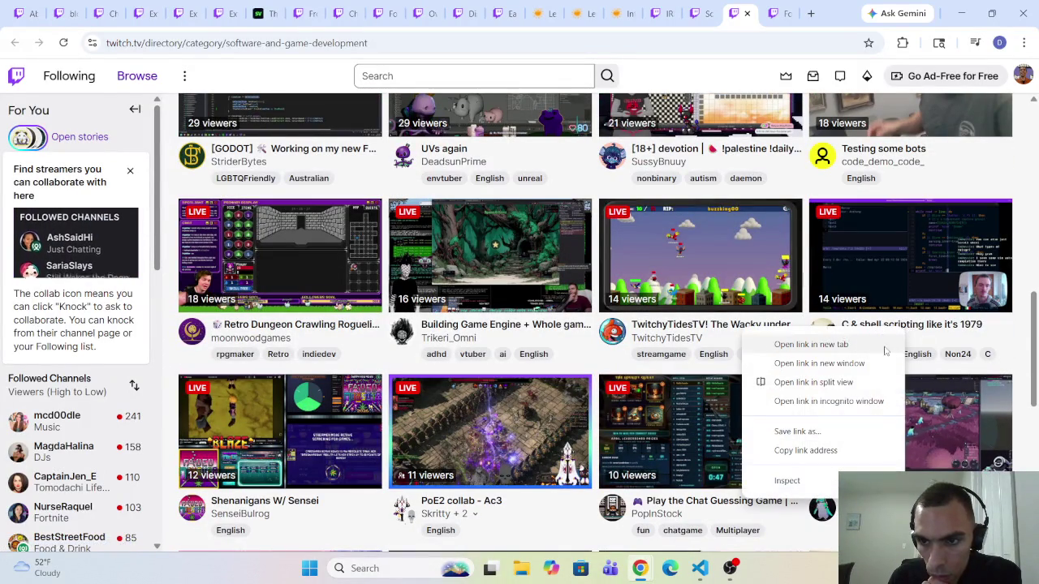
click(843, 344)
Open the 'hey there this is a different title' stream in a background tab
scroll(523, 423, down, 3)
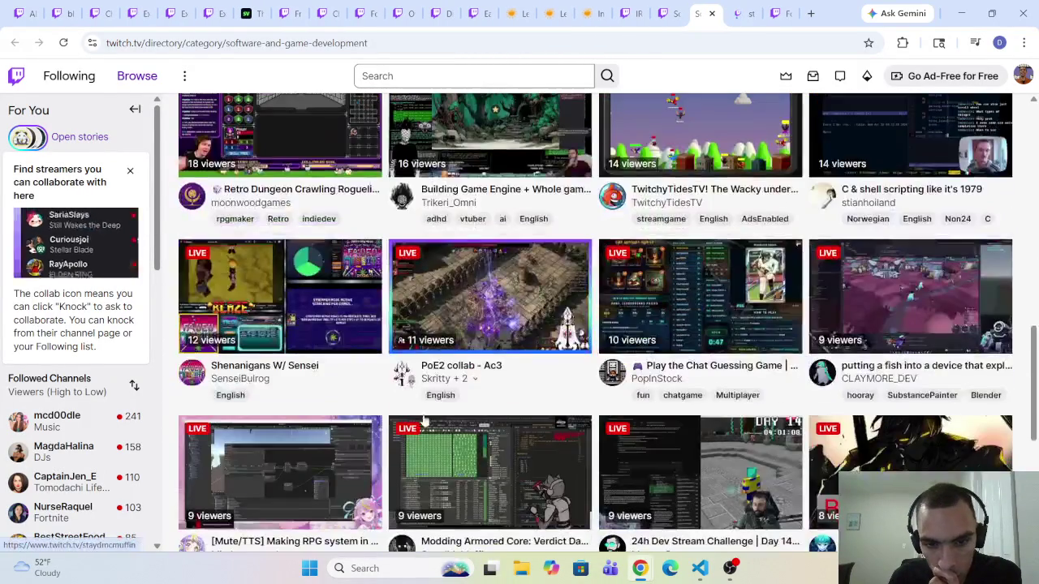
scroll(539, 439, down, 3)
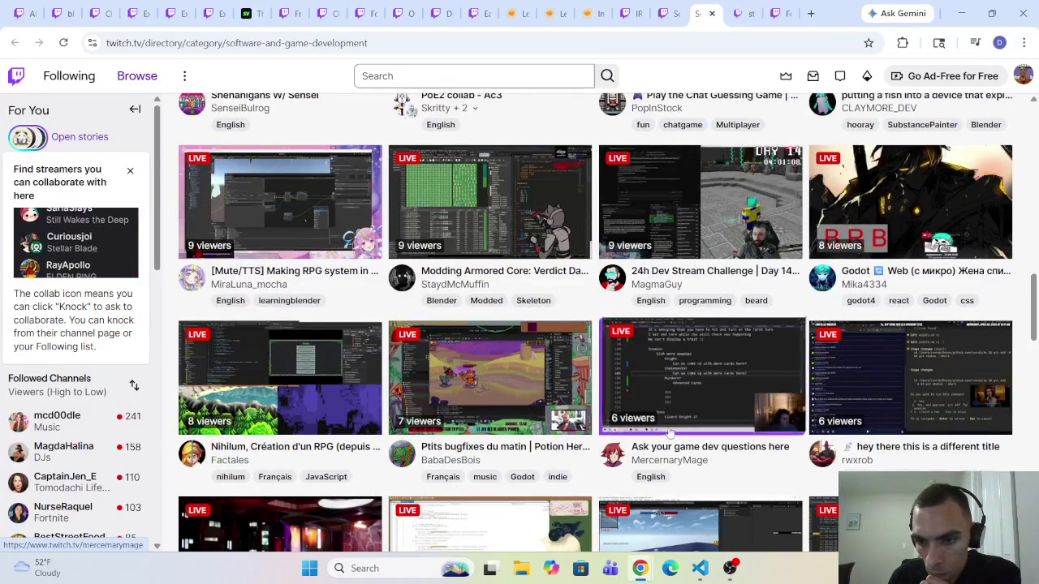
scroll(698, 389, down, 1)
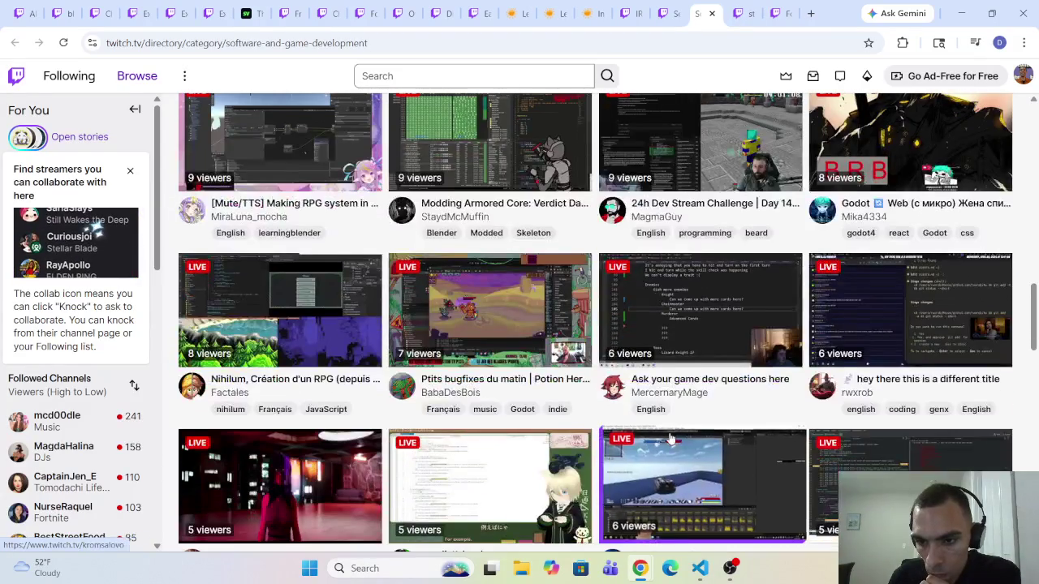
right_click(892, 389)
click(792, 399)
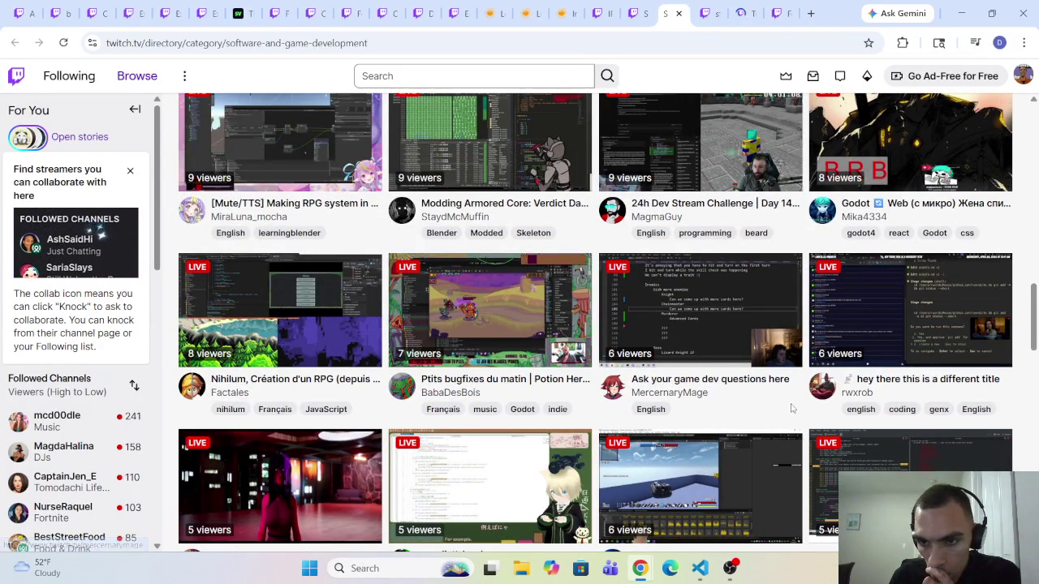
Bring up the link menu for the backend coding stream and browse down to the 0-viewer streams
scroll(792, 408, down, 5)
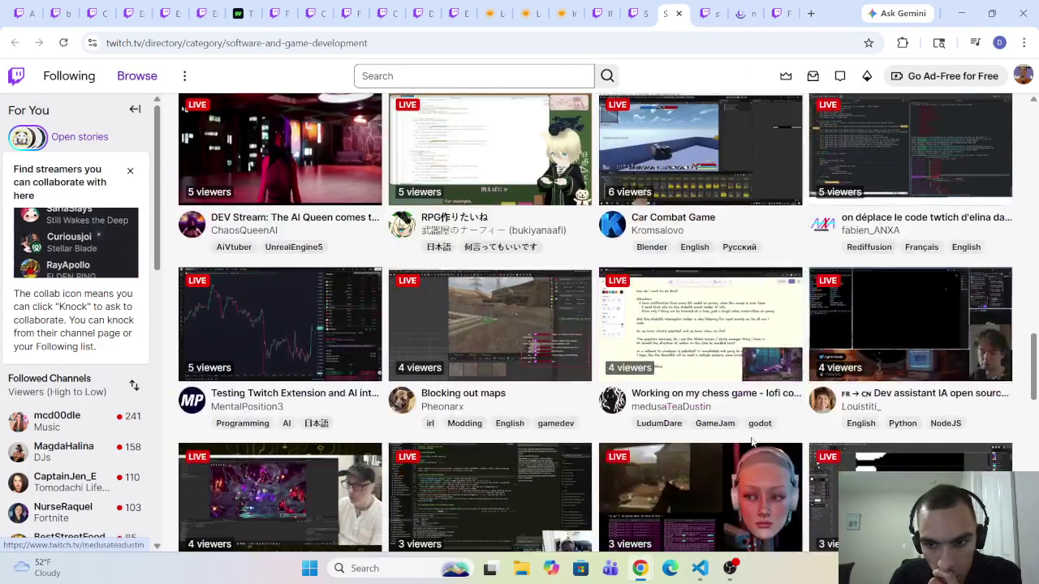
scroll(752, 443, down, 3)
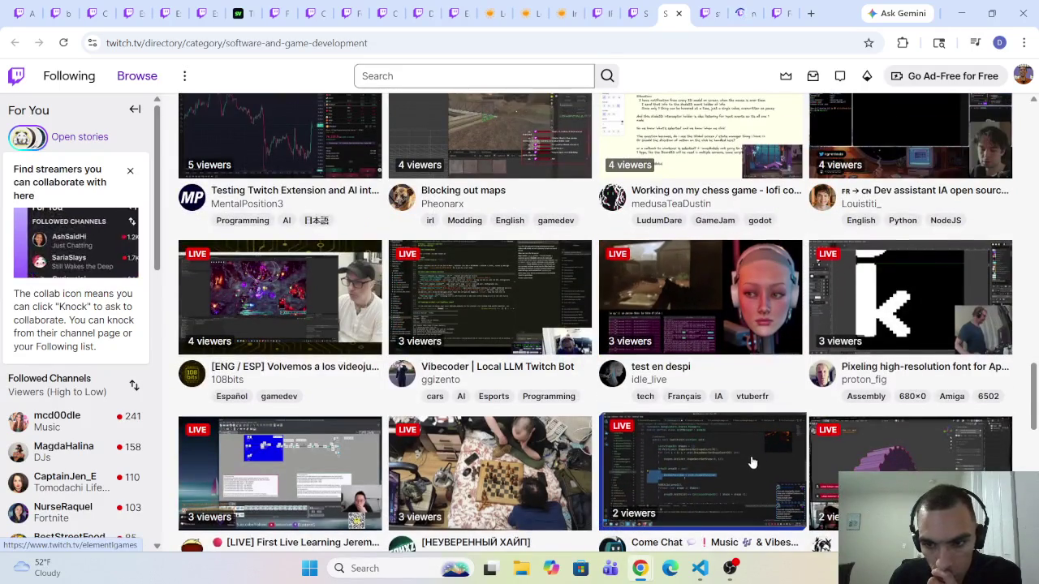
scroll(752, 463, down, 4)
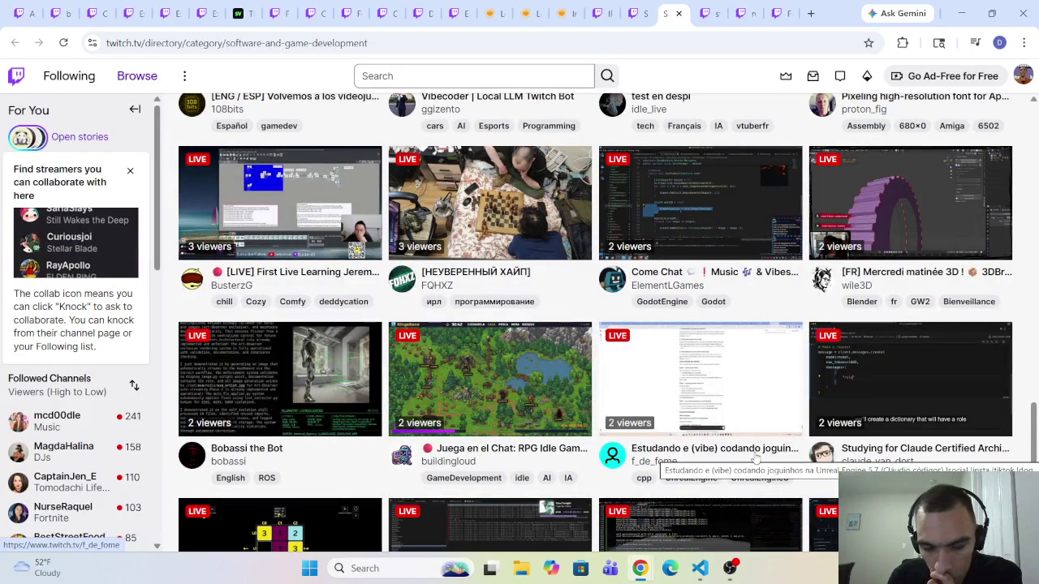
scroll(754, 460, down, 4)
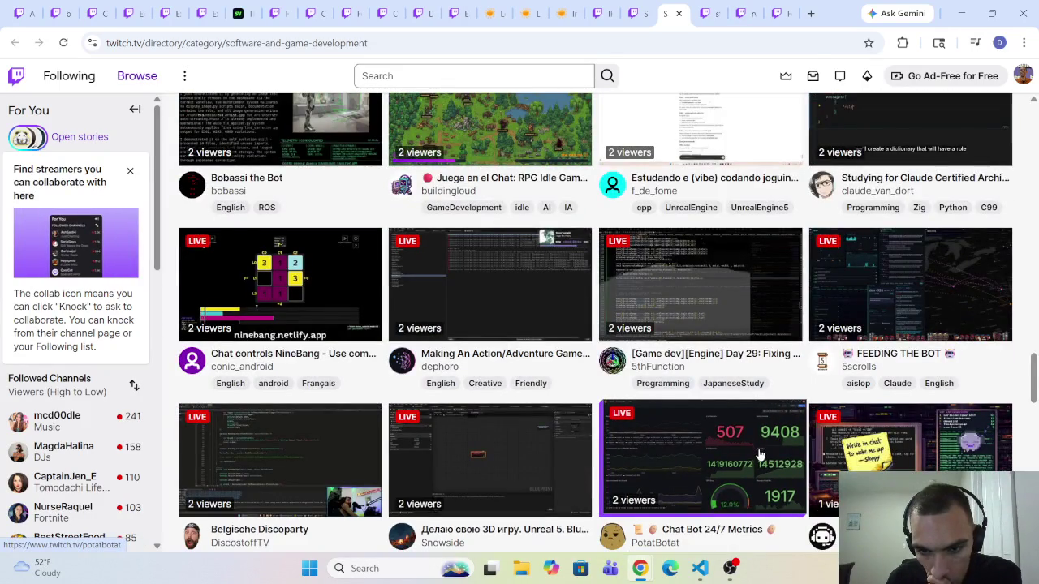
scroll(759, 455, down, 4)
scroll(760, 459, down, 2)
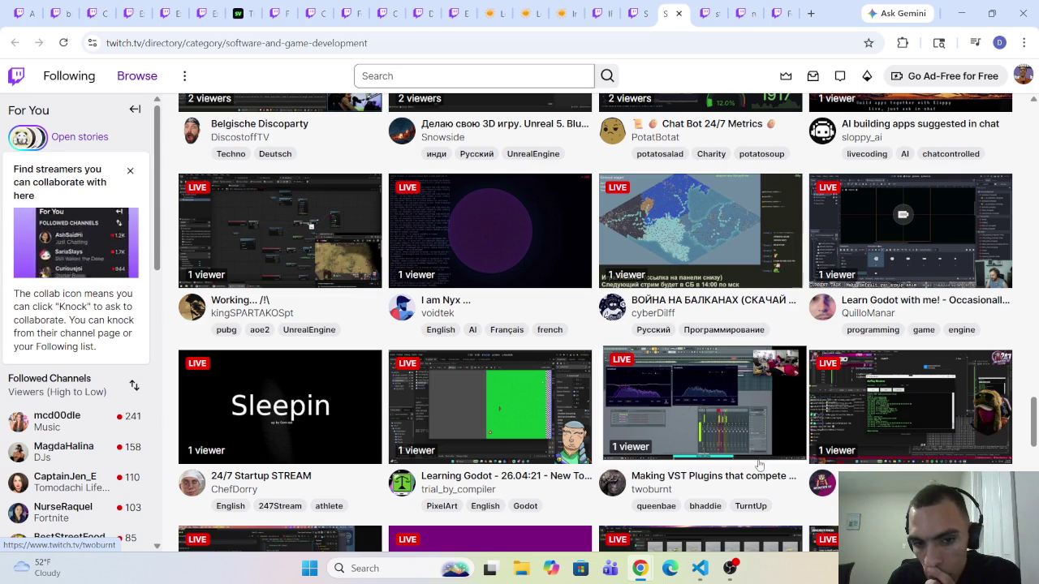
scroll(757, 466, down, 6)
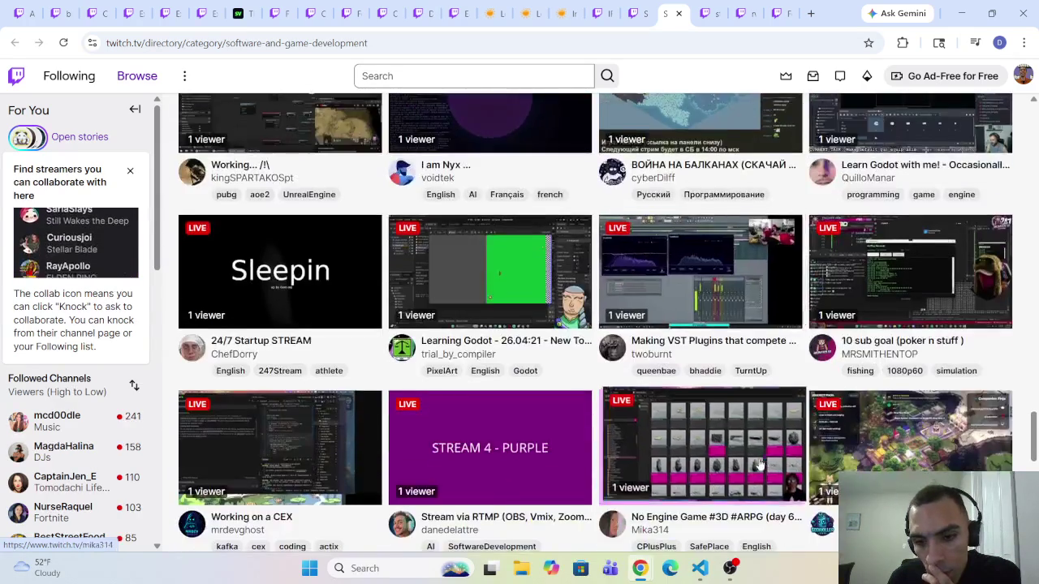
scroll(763, 475, down, 2)
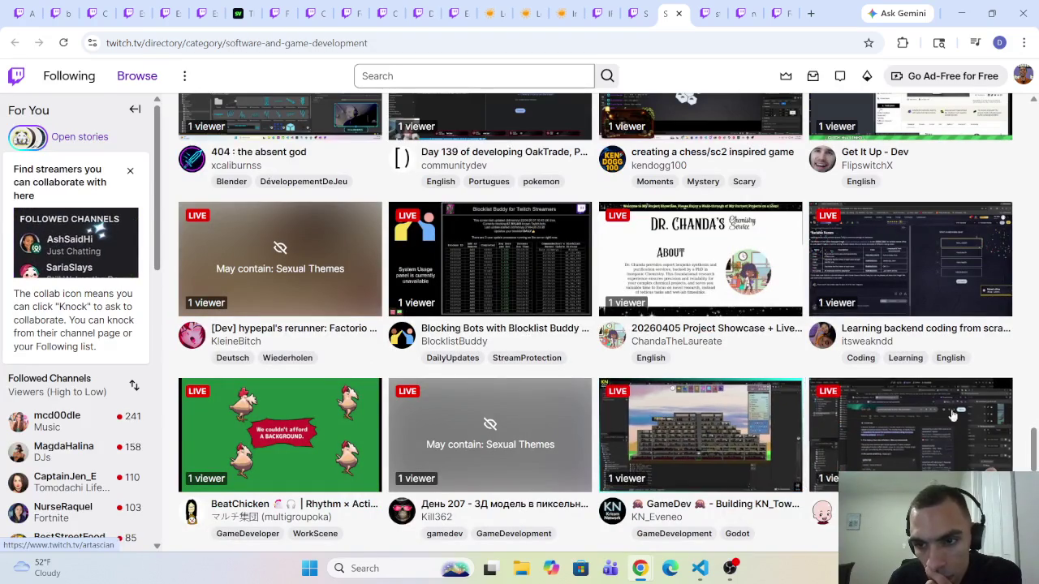
right_click(987, 335)
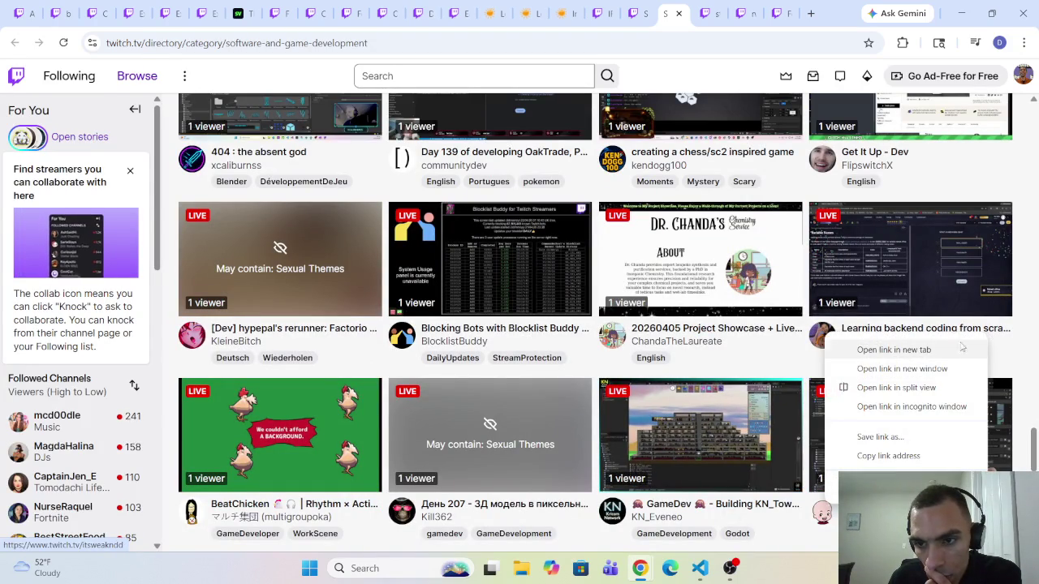
scroll(907, 325, down, 3)
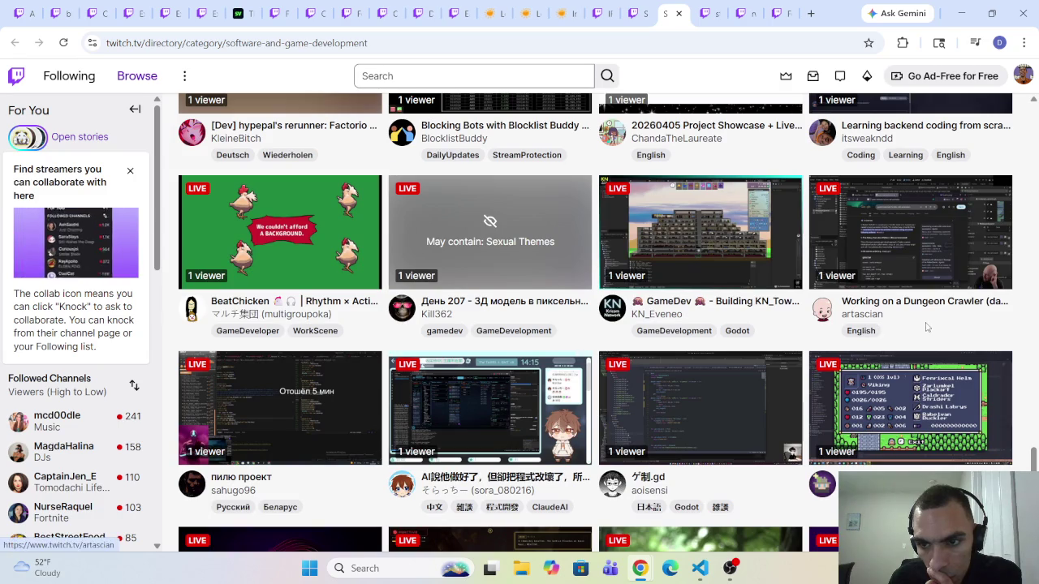
scroll(920, 314, down, 2)
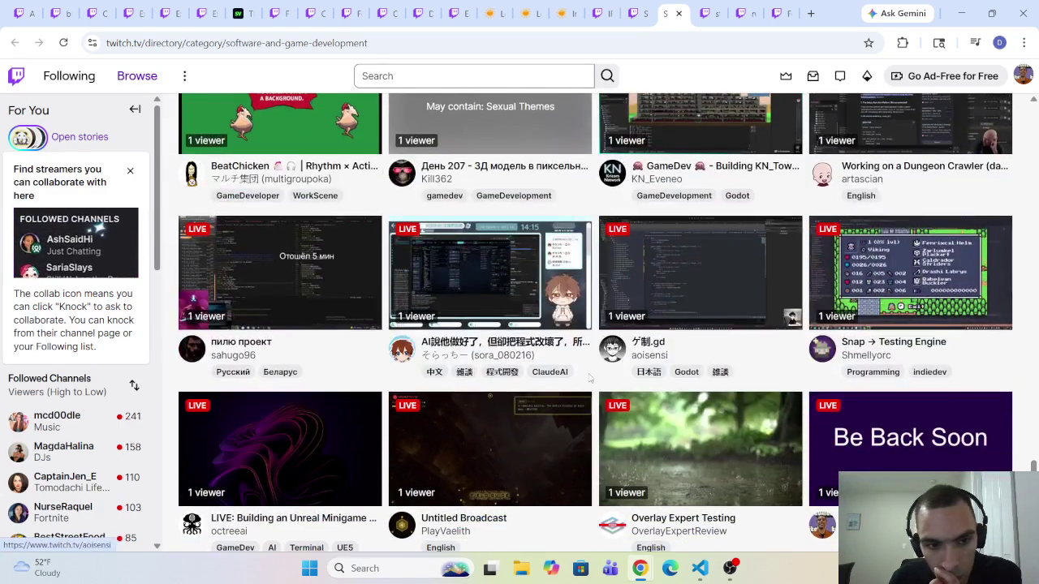
scroll(302, 348, down, 3)
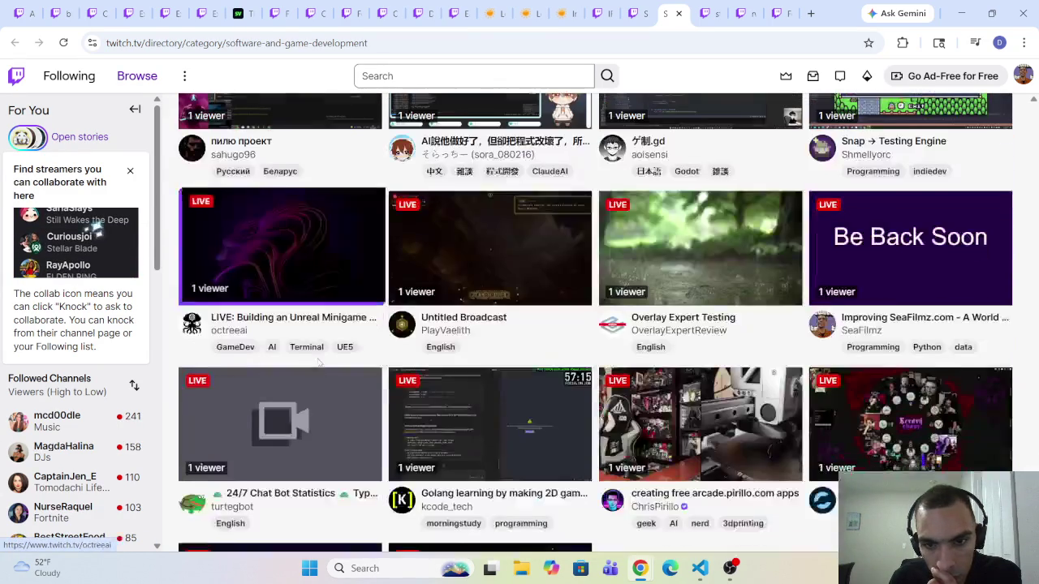
scroll(349, 360, down, 2)
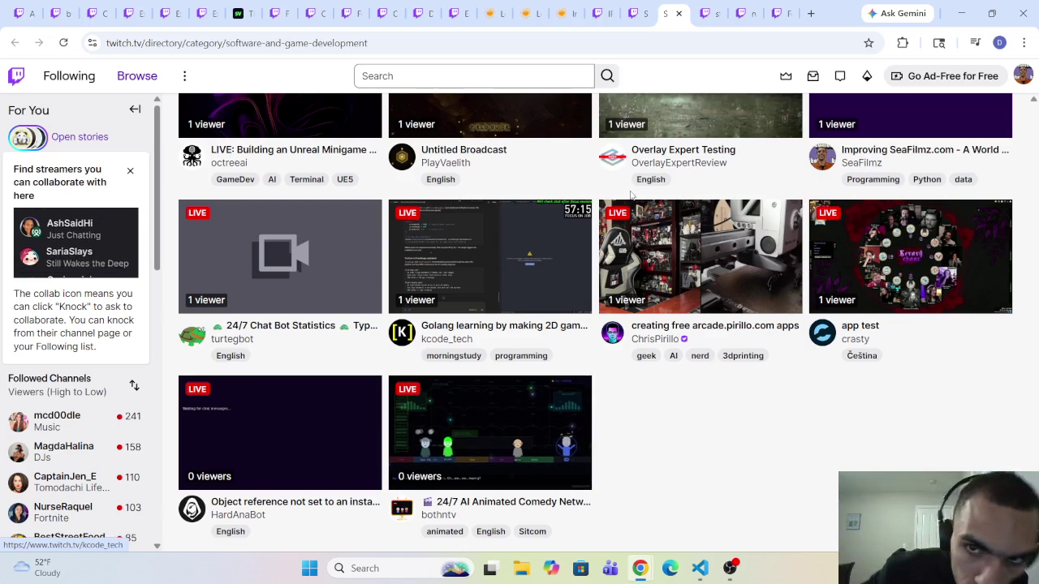
Reload the Science & Technology category tab and browse its live streams
click(631, 13)
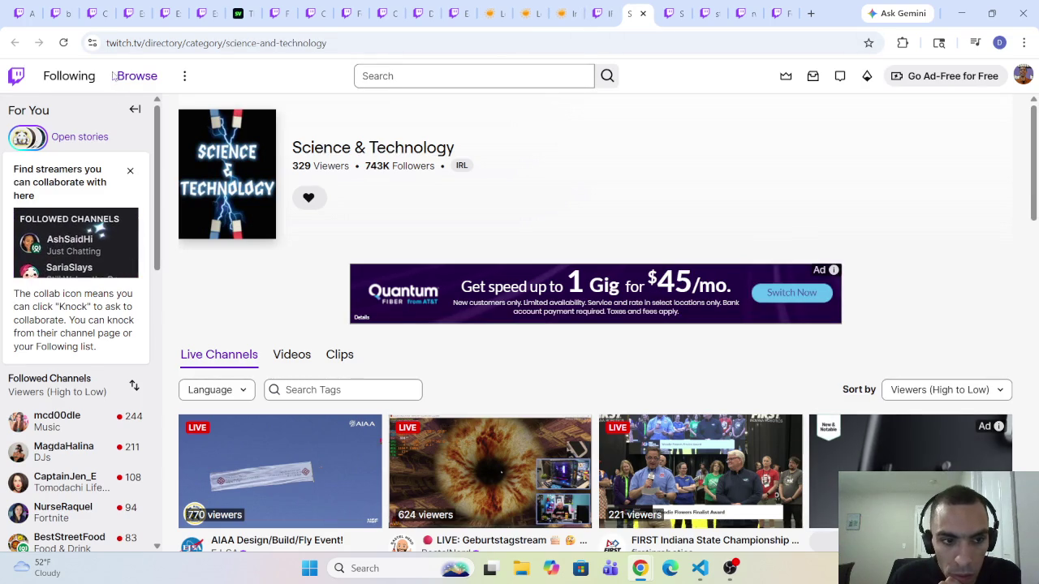
click(68, 45)
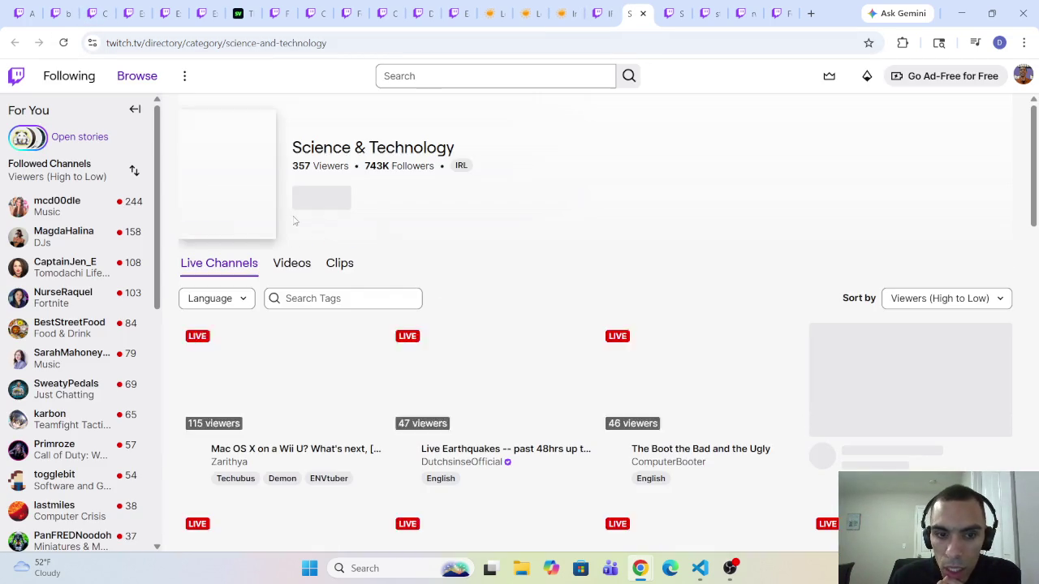
scroll(369, 351, down, 3)
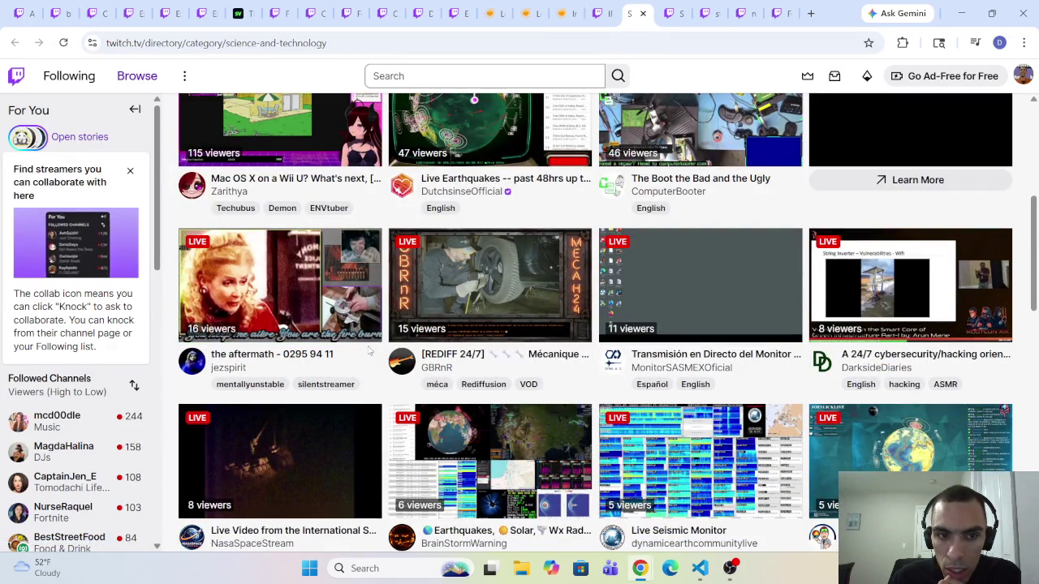
scroll(369, 350, down, 4)
scroll(375, 370, down, 3)
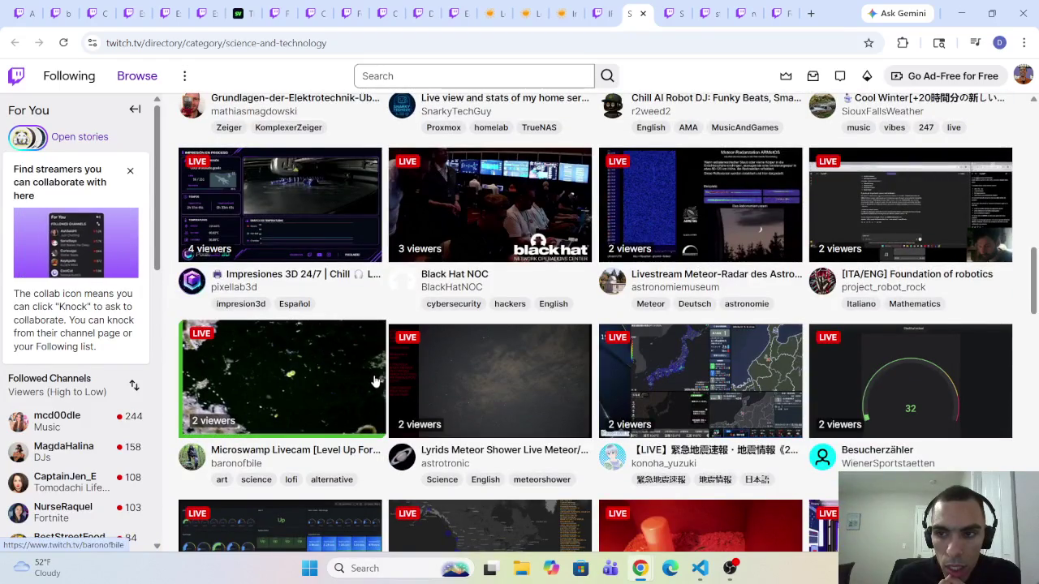
scroll(375, 381, down, 2)
scroll(379, 398, down, 2)
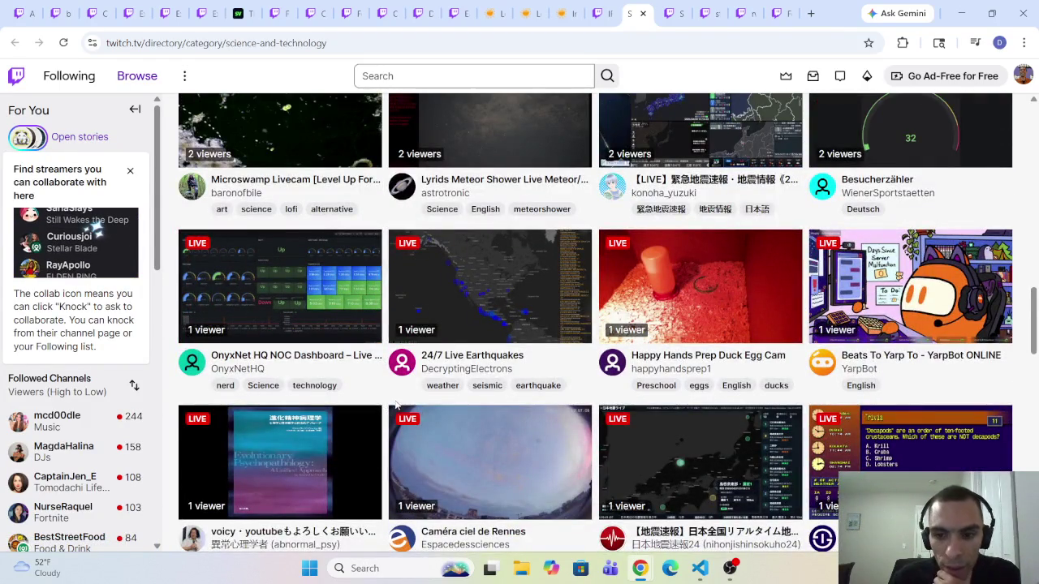
scroll(395, 404, down, 7)
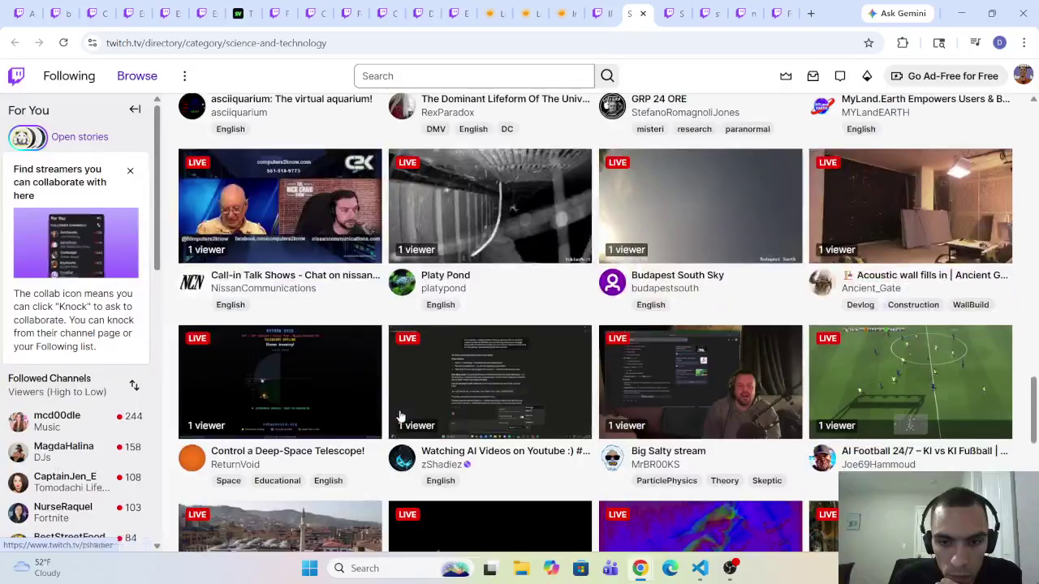
scroll(400, 417, down, 5)
scroll(399, 419, up, 1)
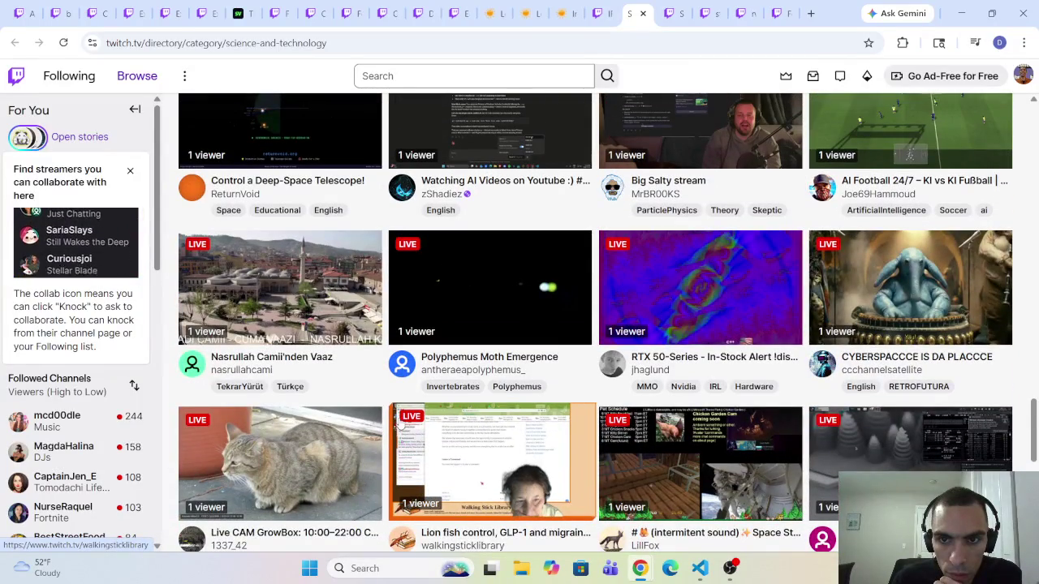
scroll(398, 422, down, 2)
scroll(399, 422, up, 2)
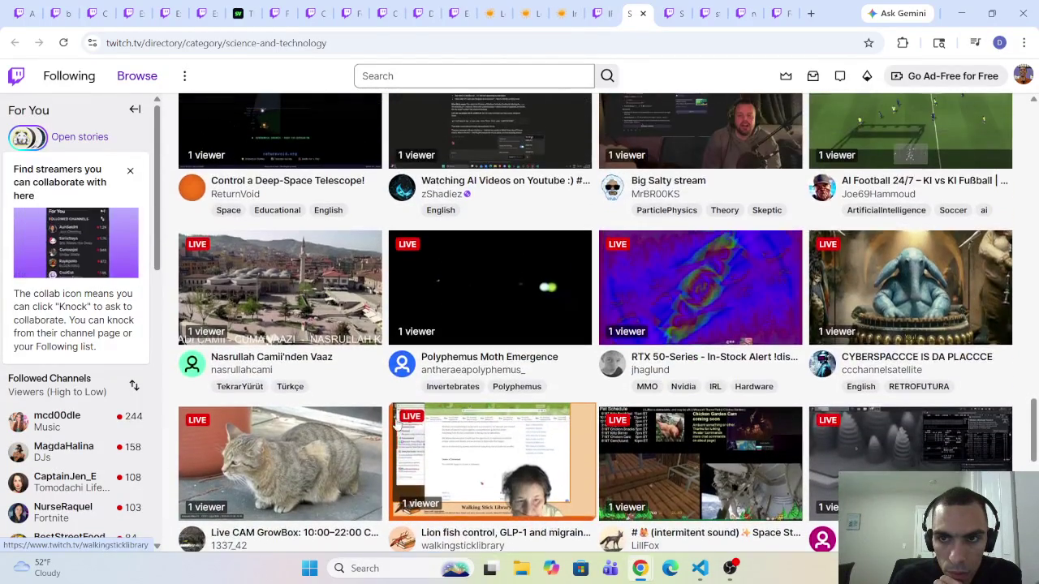
scroll(397, 422, down, 7)
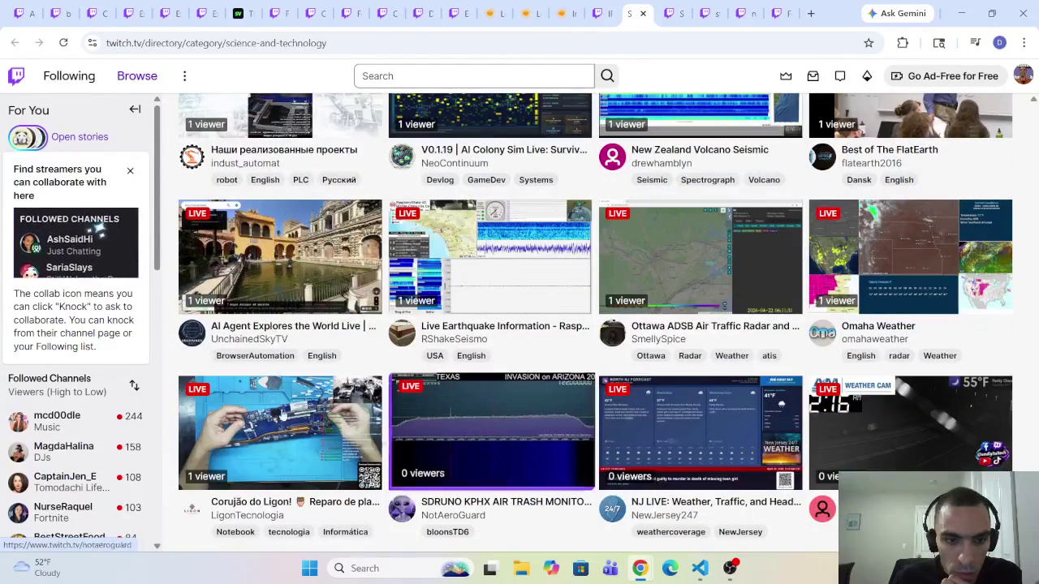
scroll(75, 418, down, 5)
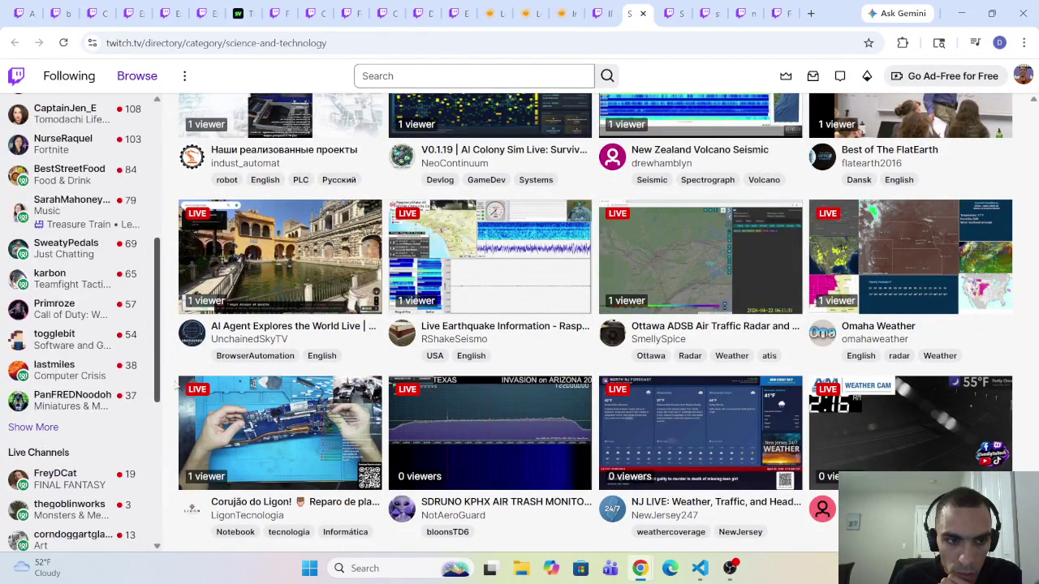
Click Show More three times under Followed Channels to reveal every channel, offline ones included
click(41, 423)
scroll(50, 406, down, 5)
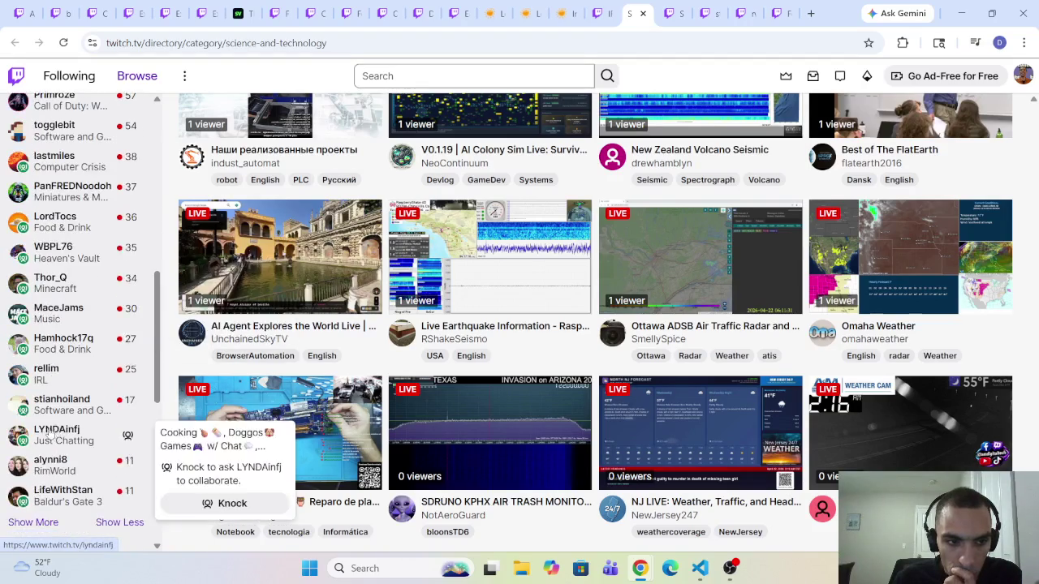
click(47, 323)
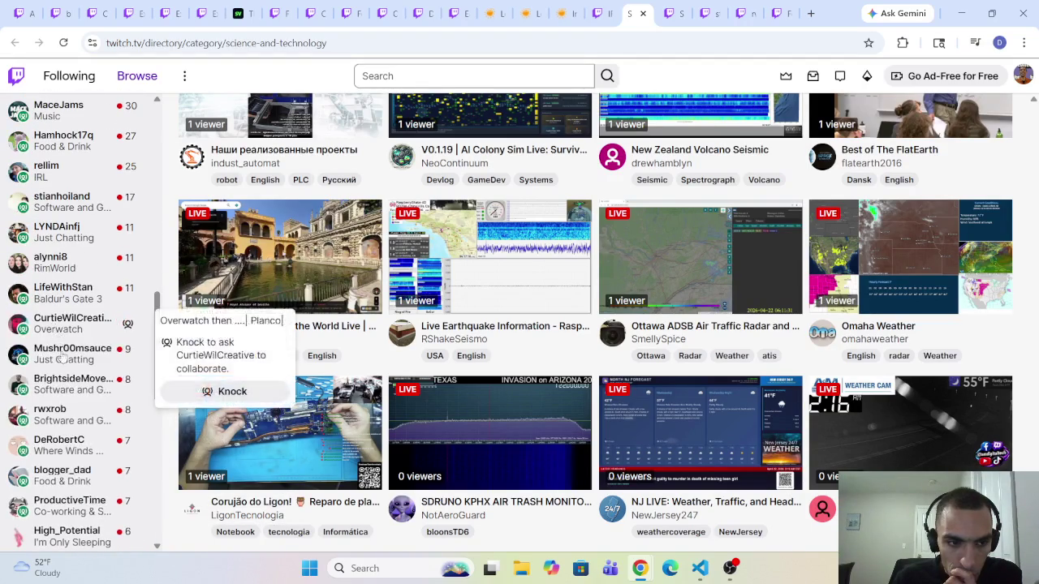
scroll(45, 381, down, 3)
click(45, 421)
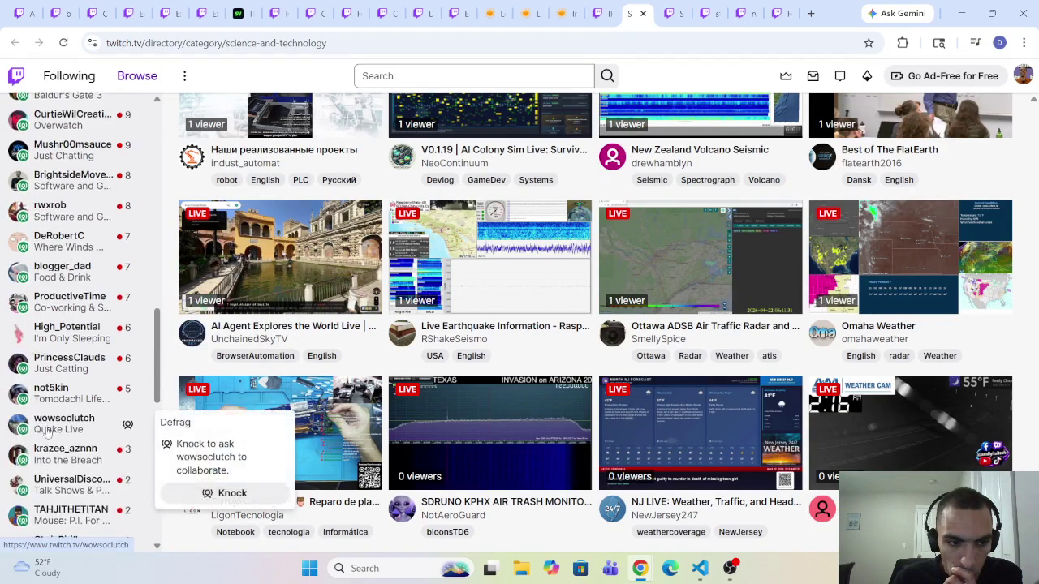
scroll(49, 438, down, 3)
scroll(50, 425, up, 2)
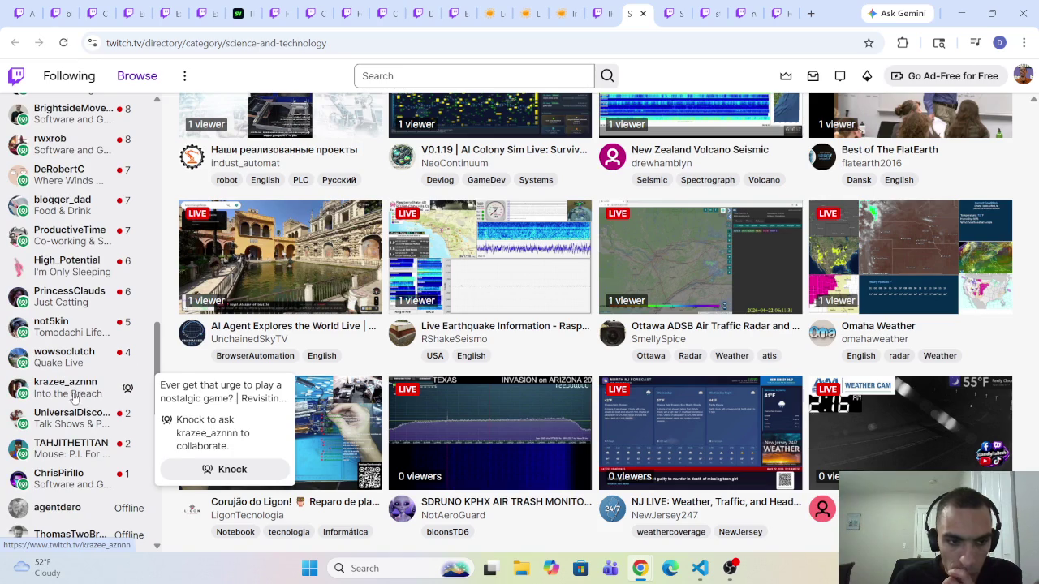
scroll(138, 177, up, 1)
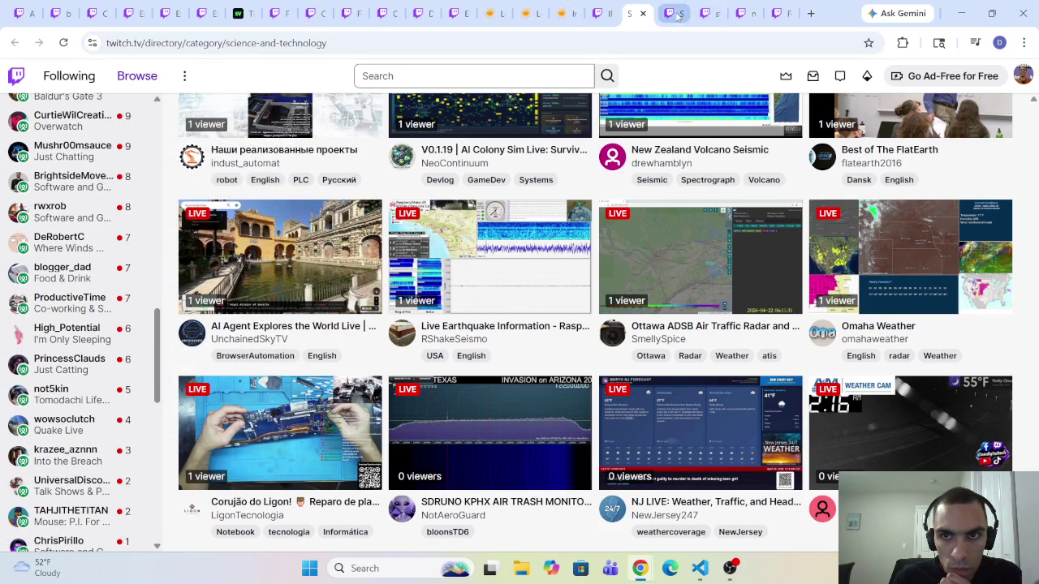
View the stianhoiland stream, then go to the rwxrob stream and unmute it
click(712, 9)
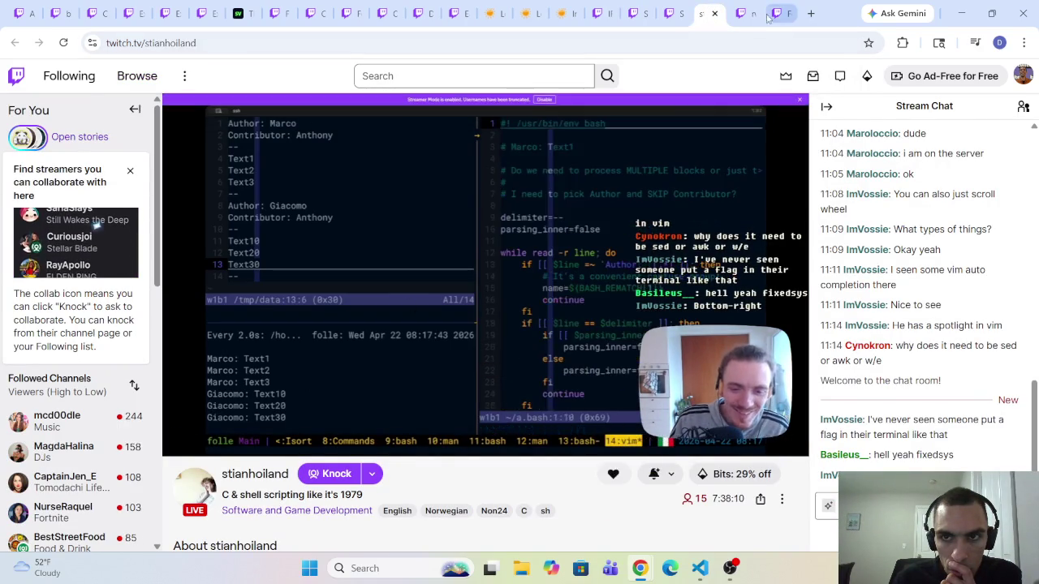
key(ctrl+Tab)
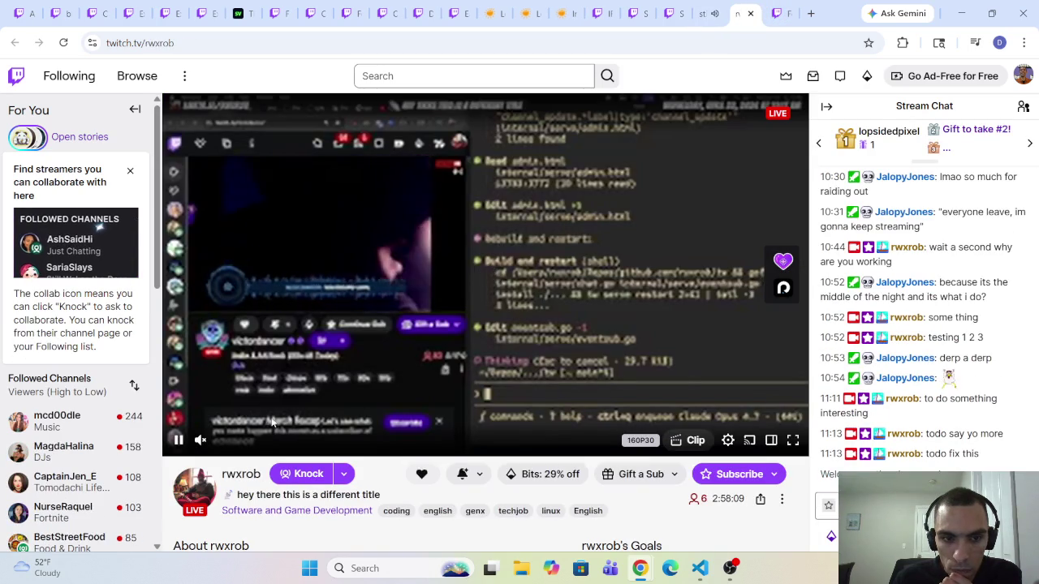
click(200, 441)
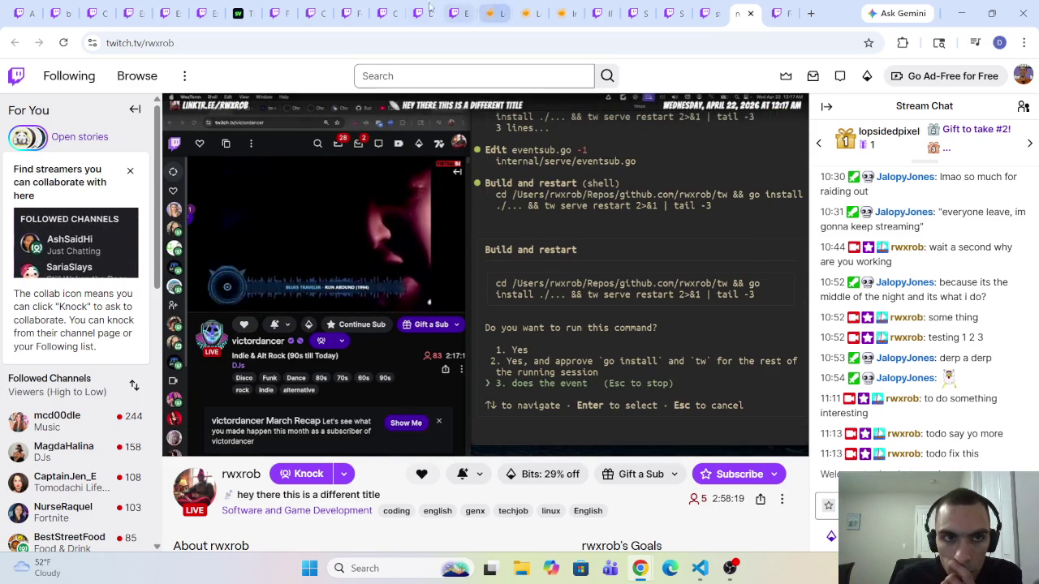
Flip back through the stream, Food & Drink, Software and Science directory tabs
click(698, 11)
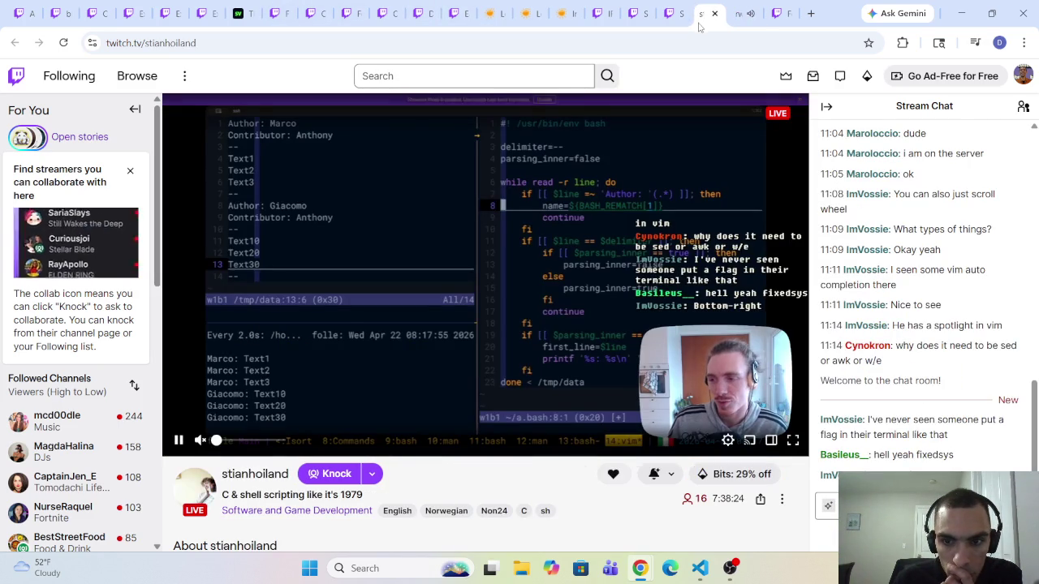
click(741, 12)
click(777, 12)
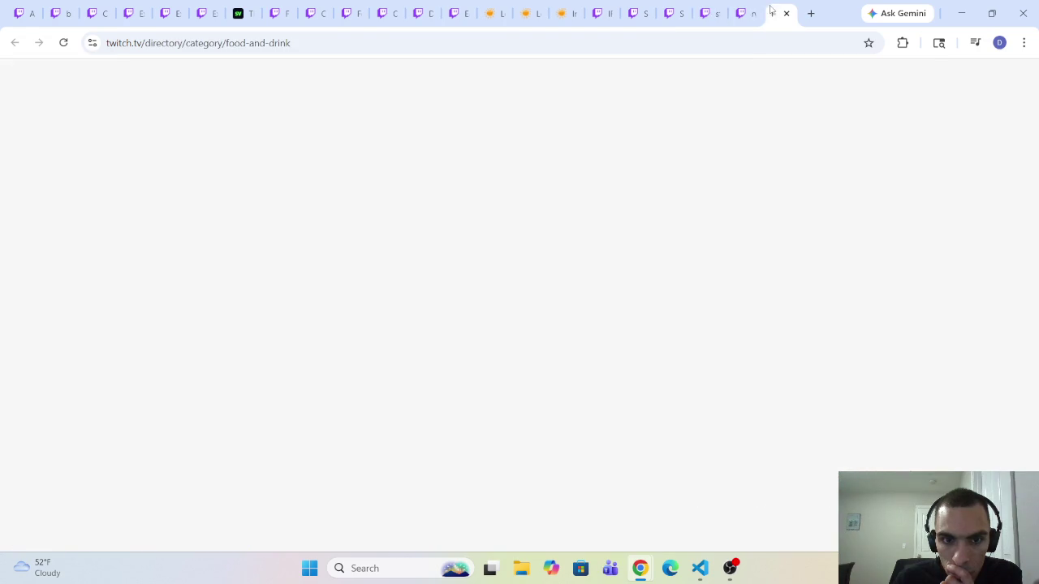
click(710, 12)
click(649, 13)
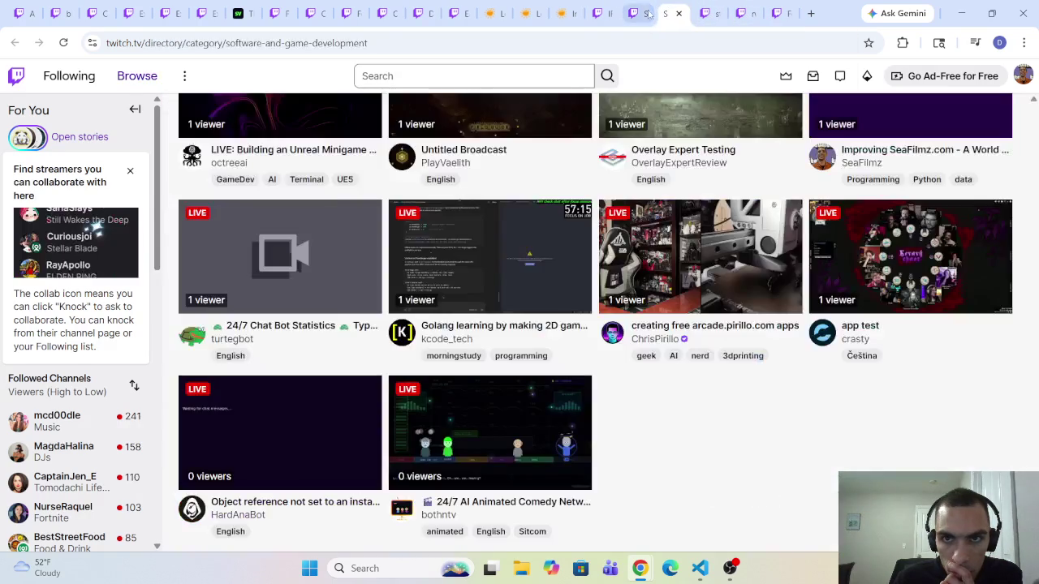
click(637, 12)
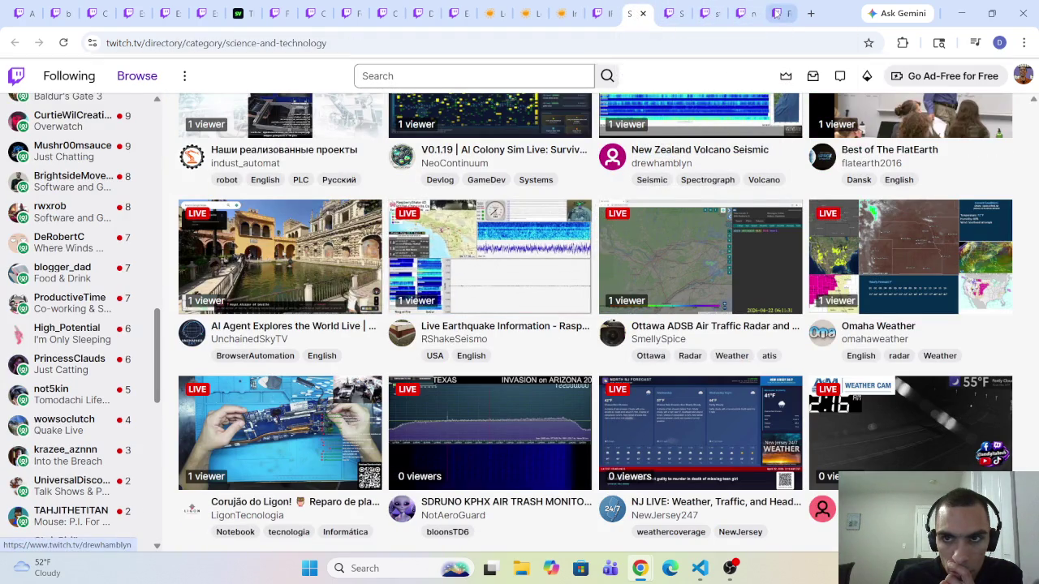
scroll(532, 242, up, 5)
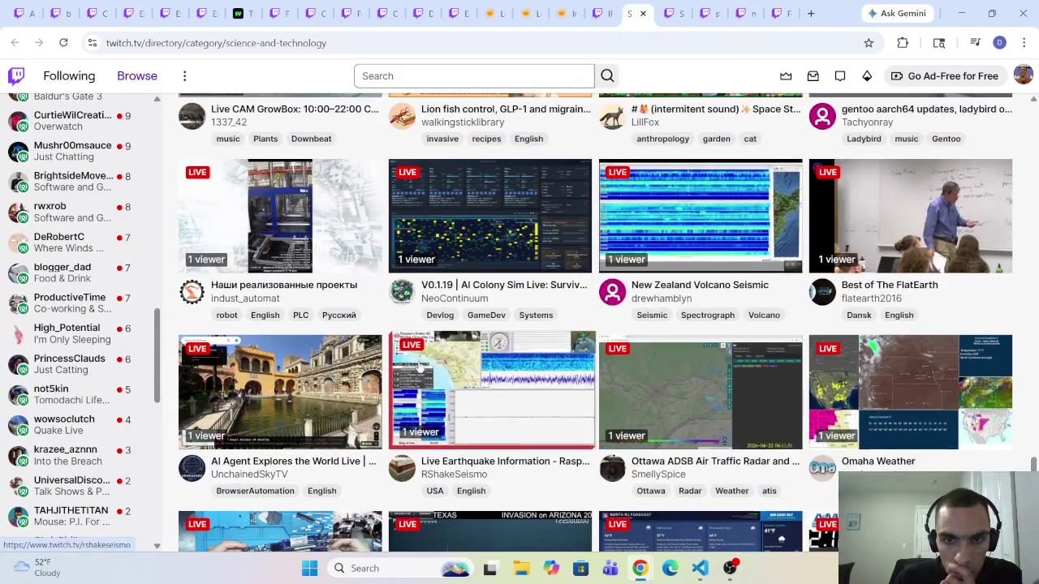
scroll(545, 174, up, 3)
Reload the IRL-tagged Browse categories page
click(605, 6)
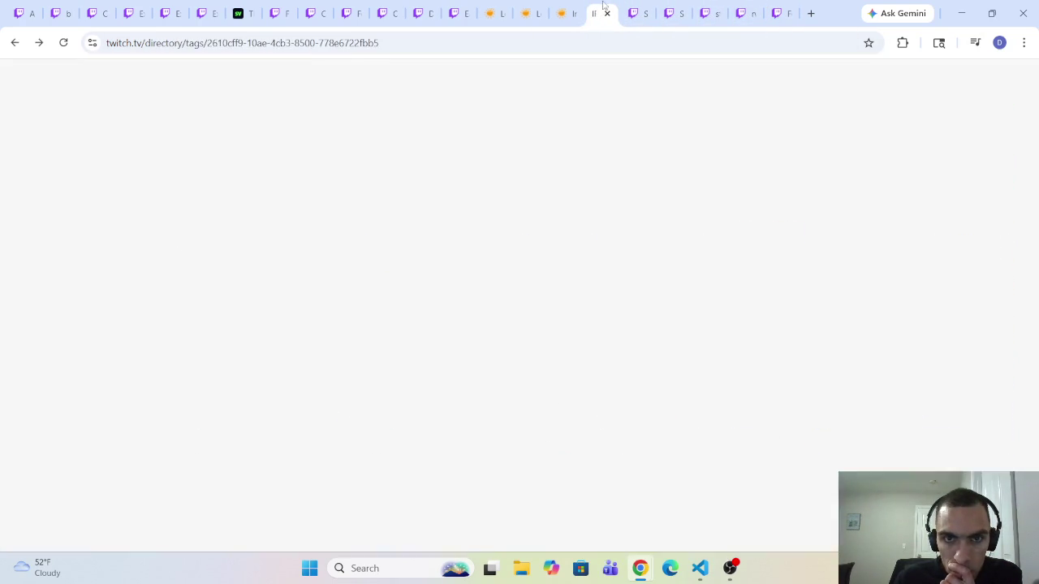
scroll(529, 271, down, 5)
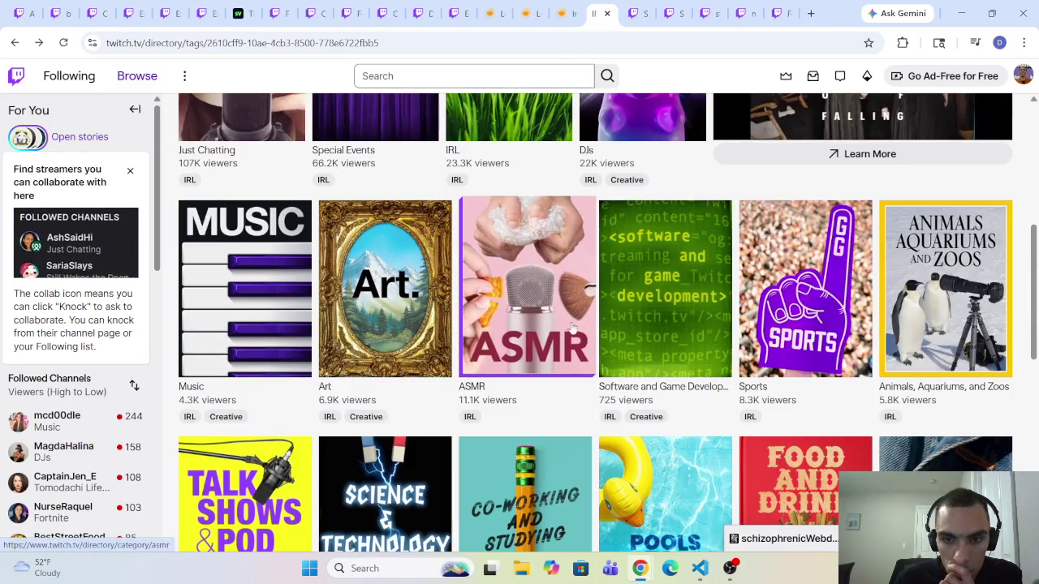
click(65, 43)
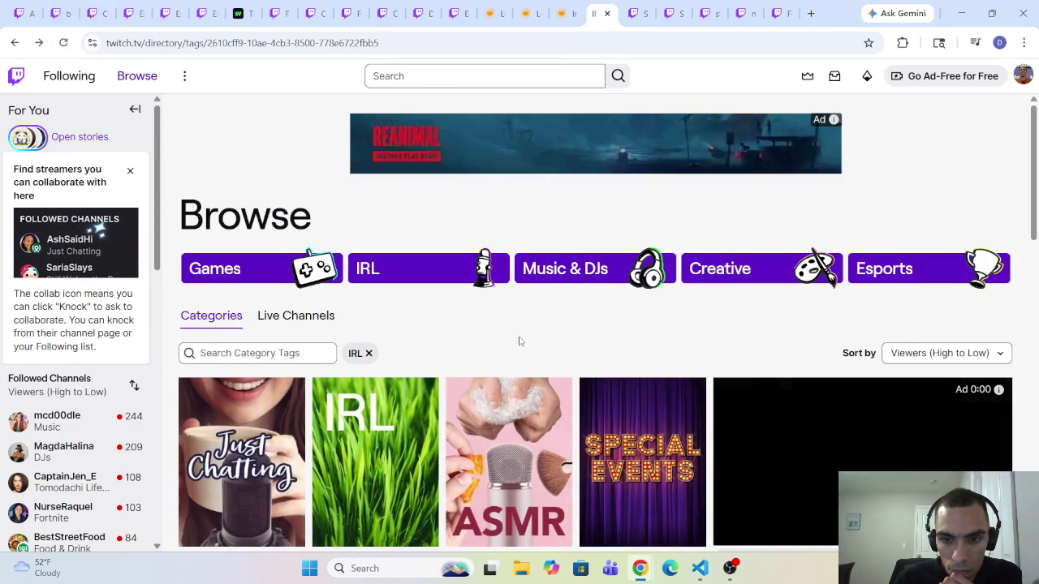
Open the Food & Drink category in a new background tab
scroll(520, 341, down, 9)
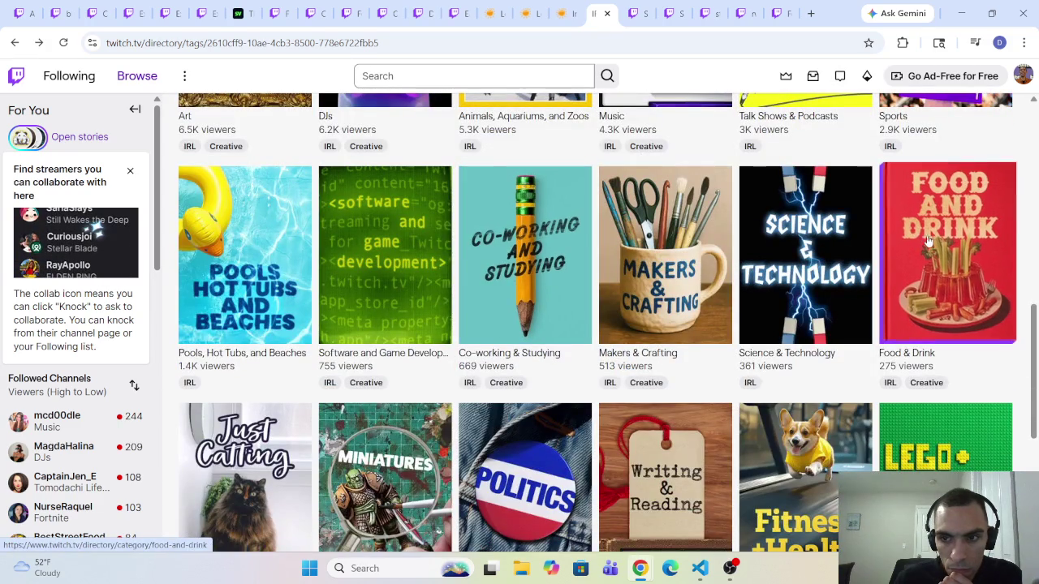
right_click(754, 243)
click(784, 258)
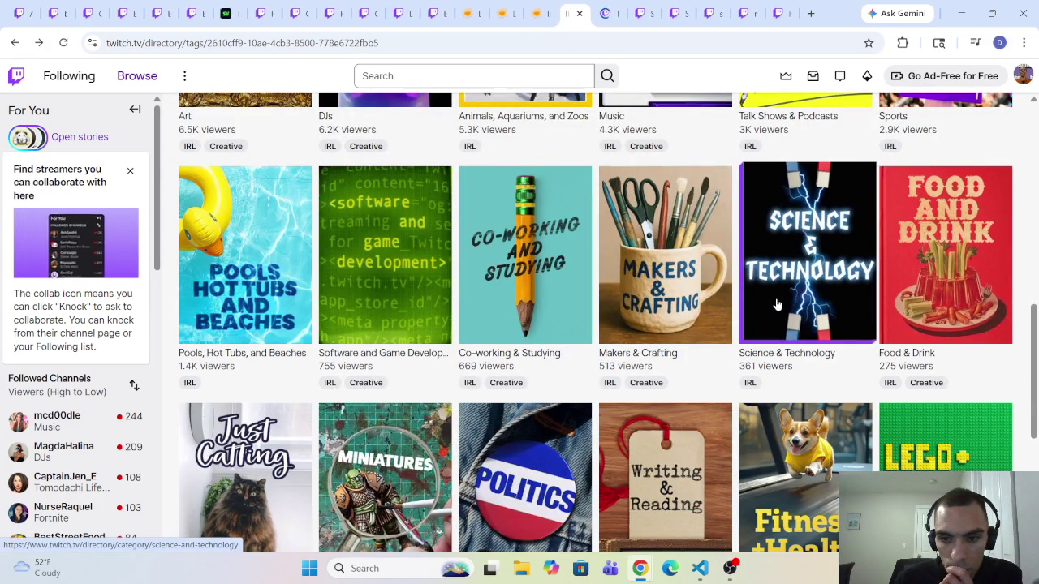
scroll(731, 284, up, 3)
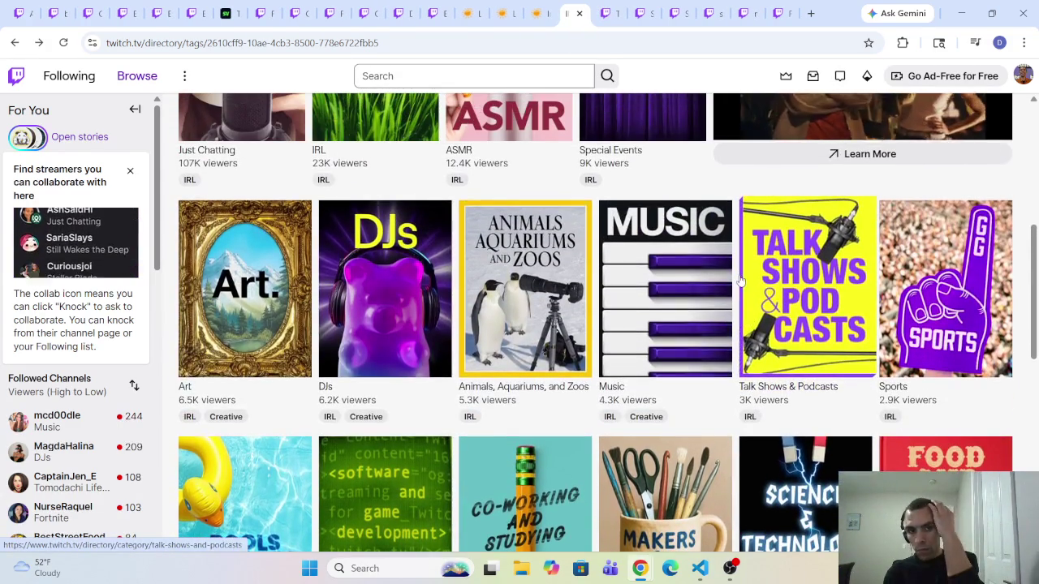
Browse the Food & Drink live channels sorted by viewers, then return to the categories grid
click(609, 13)
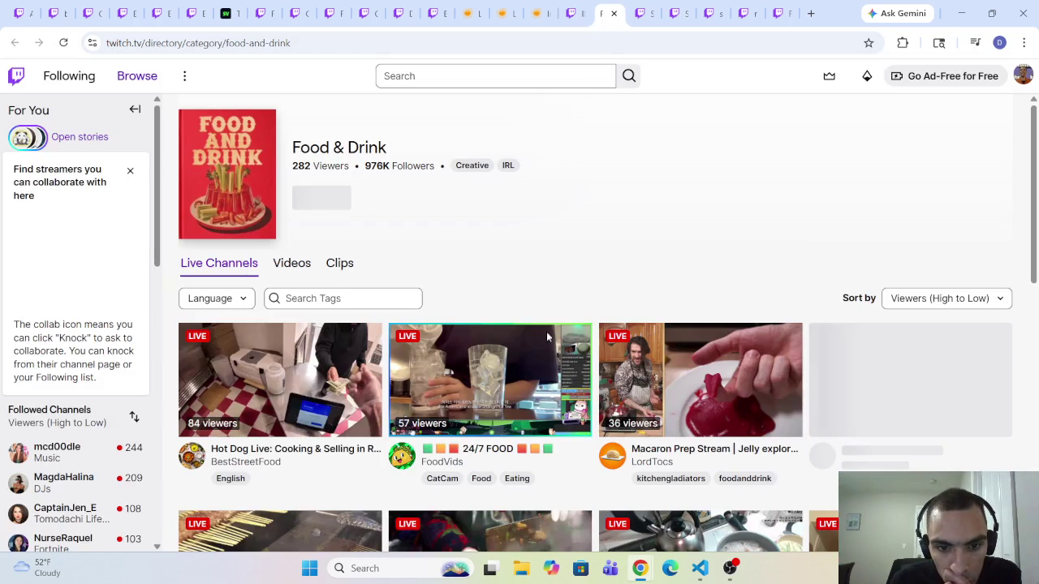
scroll(613, 448, down, 2)
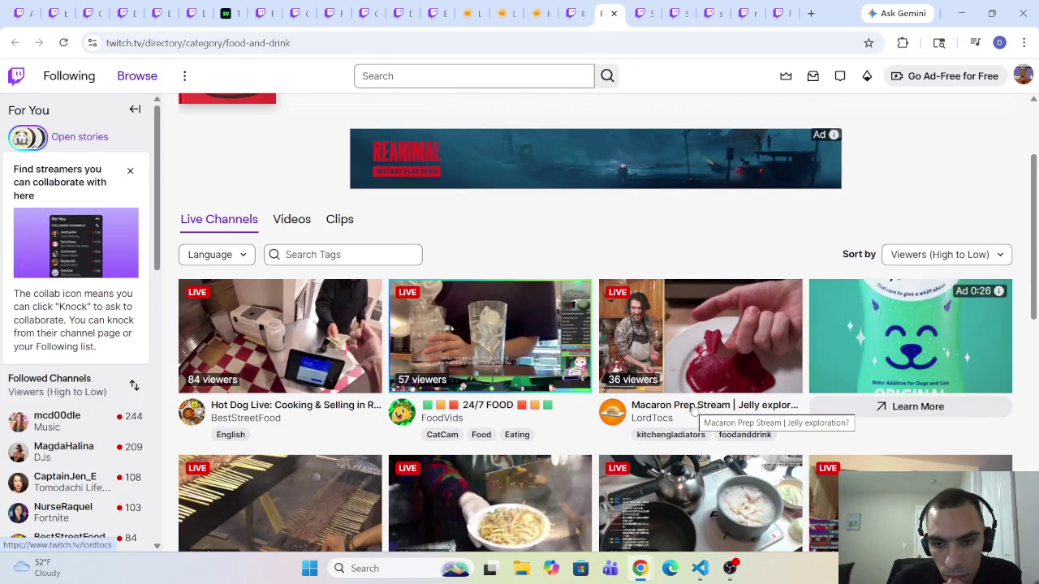
scroll(731, 412, down, 3)
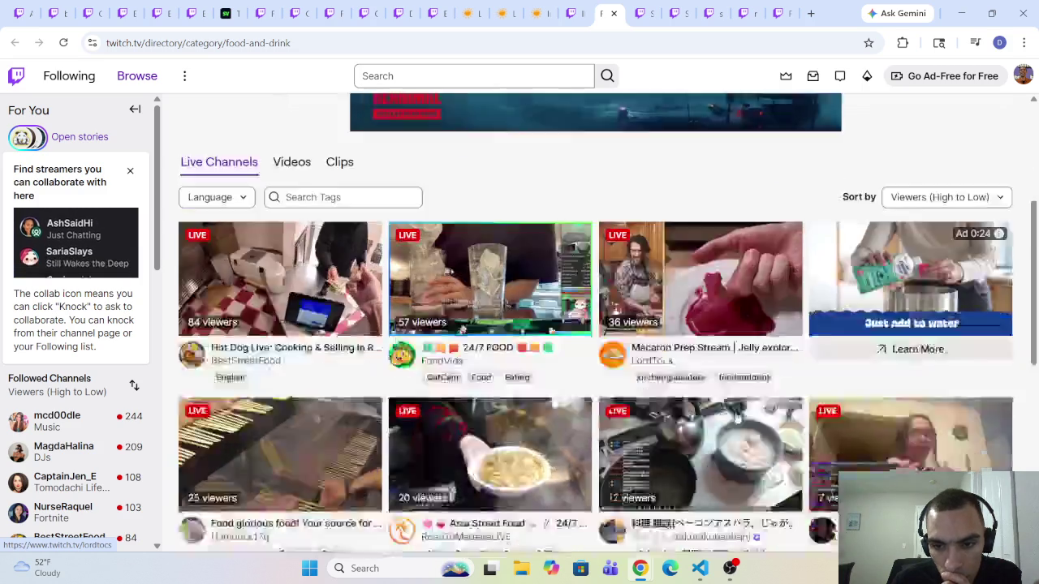
scroll(759, 303, up, 2)
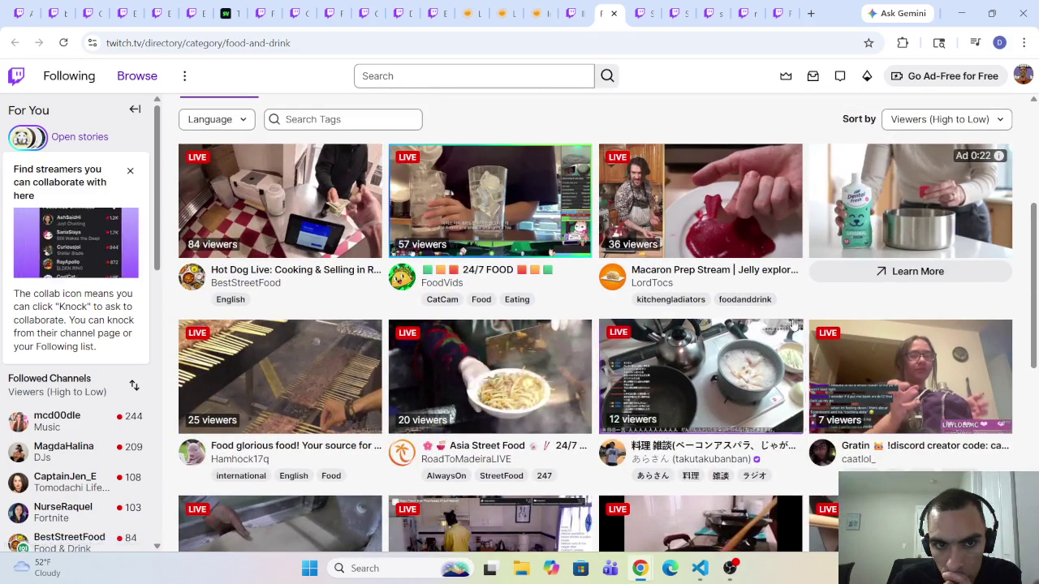
scroll(804, 345, down, 4)
scroll(803, 346, down, 2)
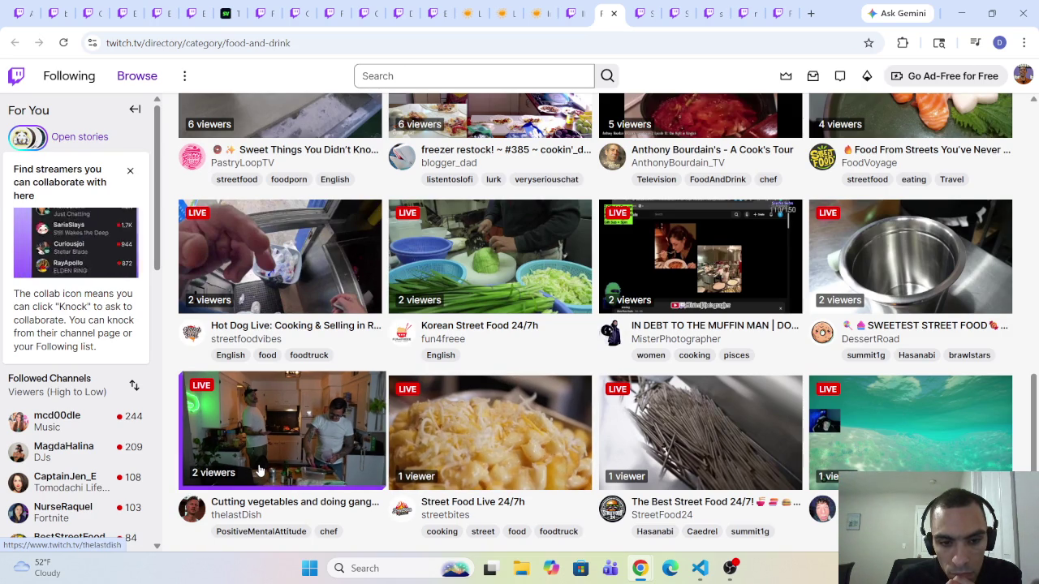
scroll(328, 442, up, 2)
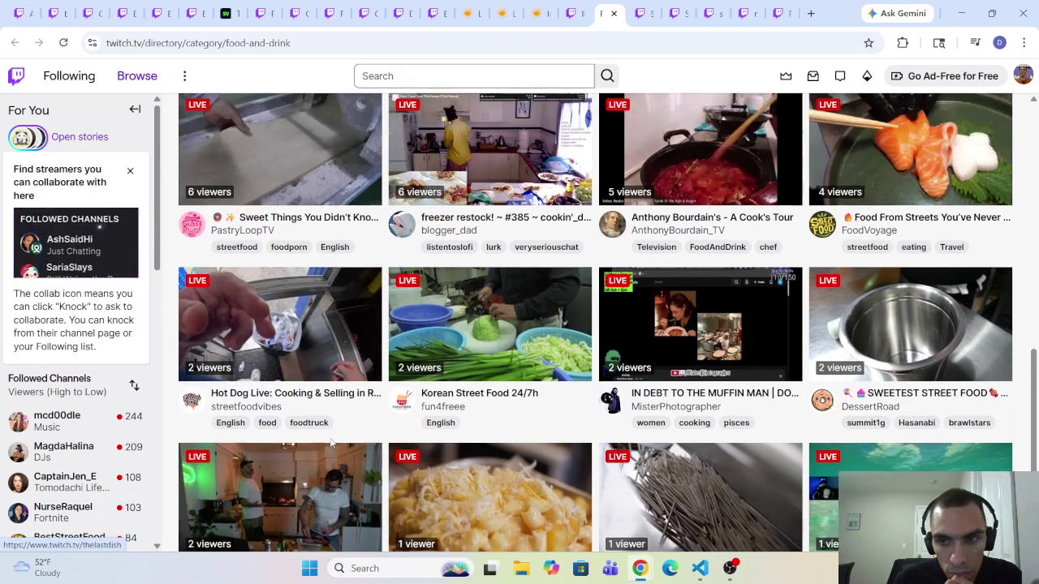
scroll(334, 458, up, 3)
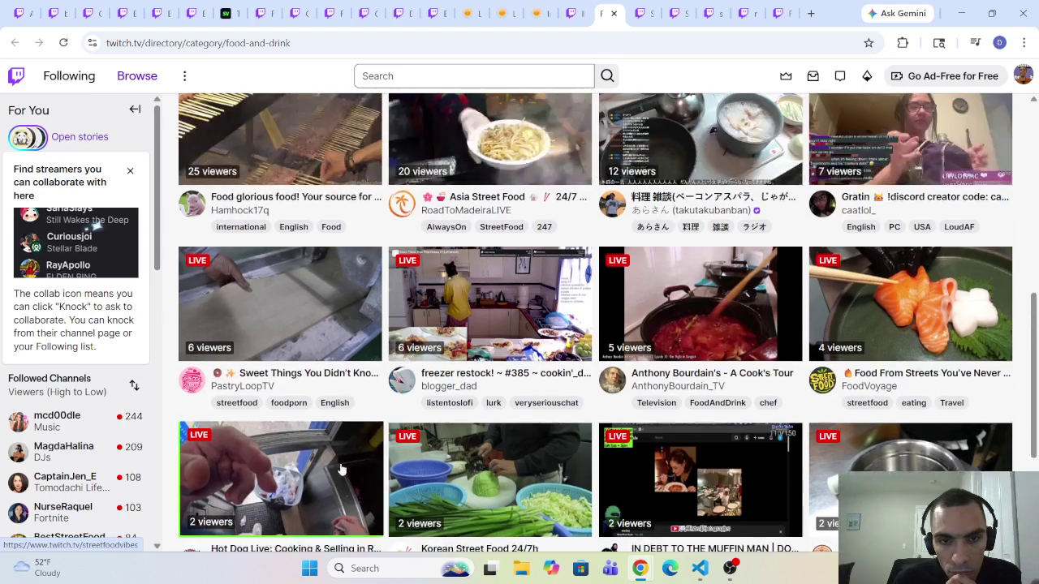
scroll(340, 460, up, 2)
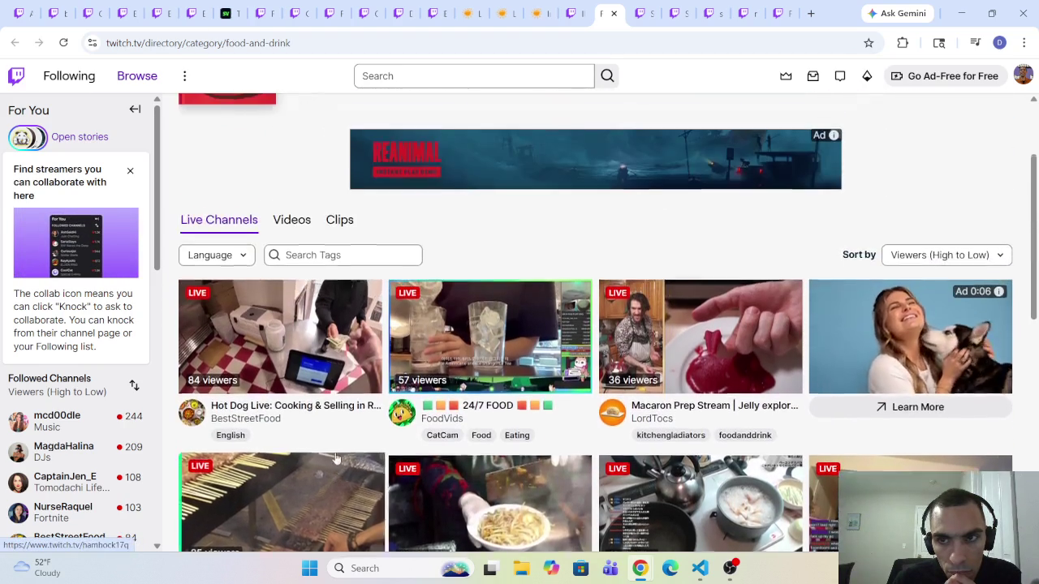
click(574, 16)
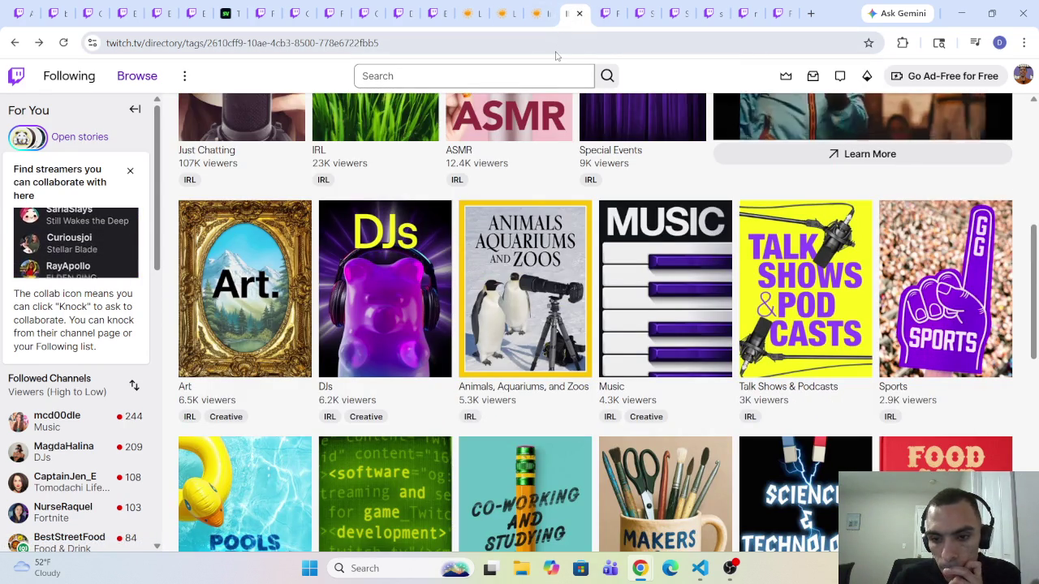
Step through the Science & Technology and Software tabs to the 'C & shell scripting like it's 1979' stream
scroll(625, 213, down, 4)
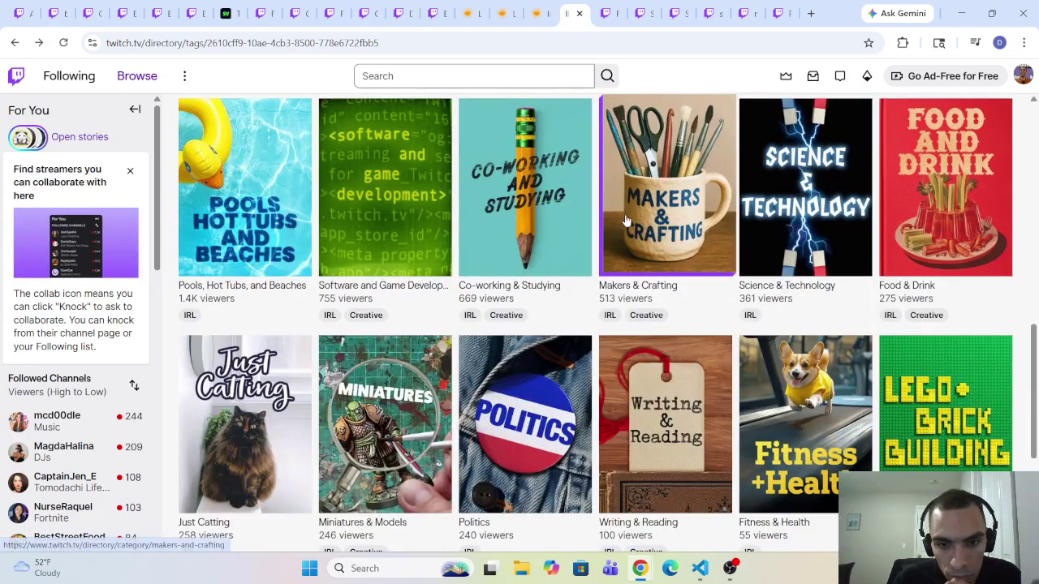
scroll(625, 220, up, 5)
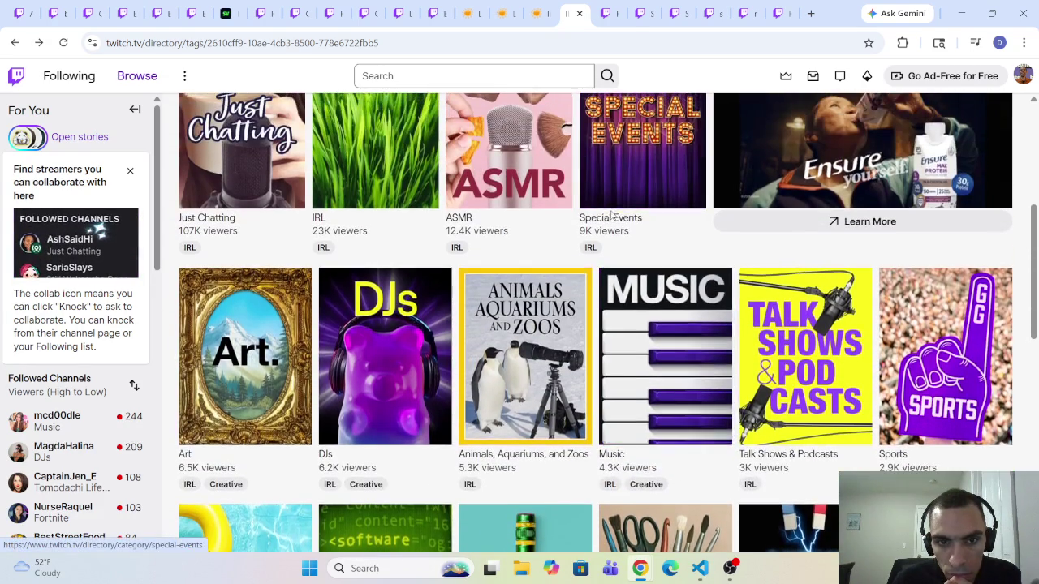
scroll(612, 216, up, 1)
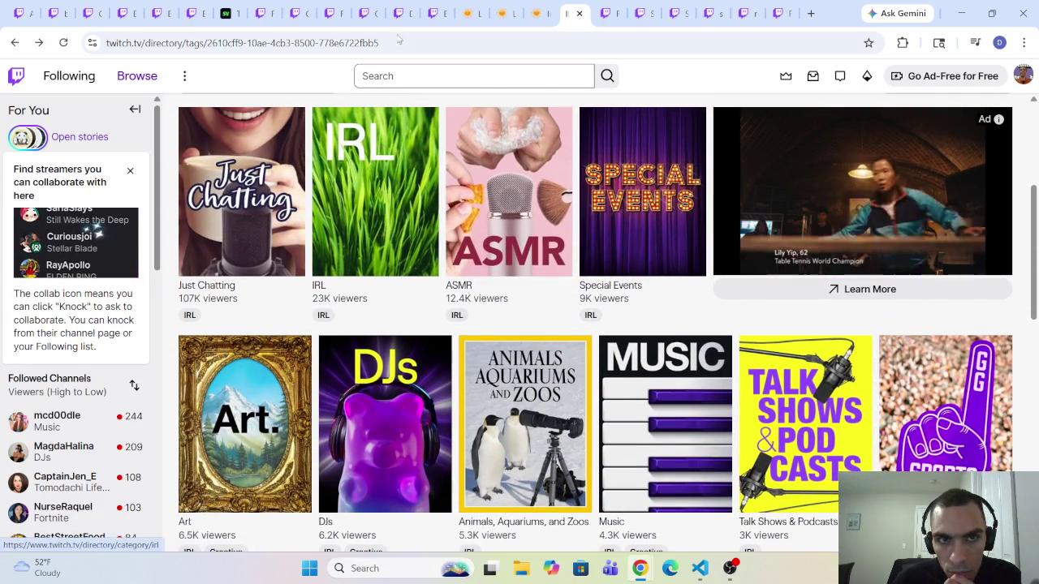
click(643, 13)
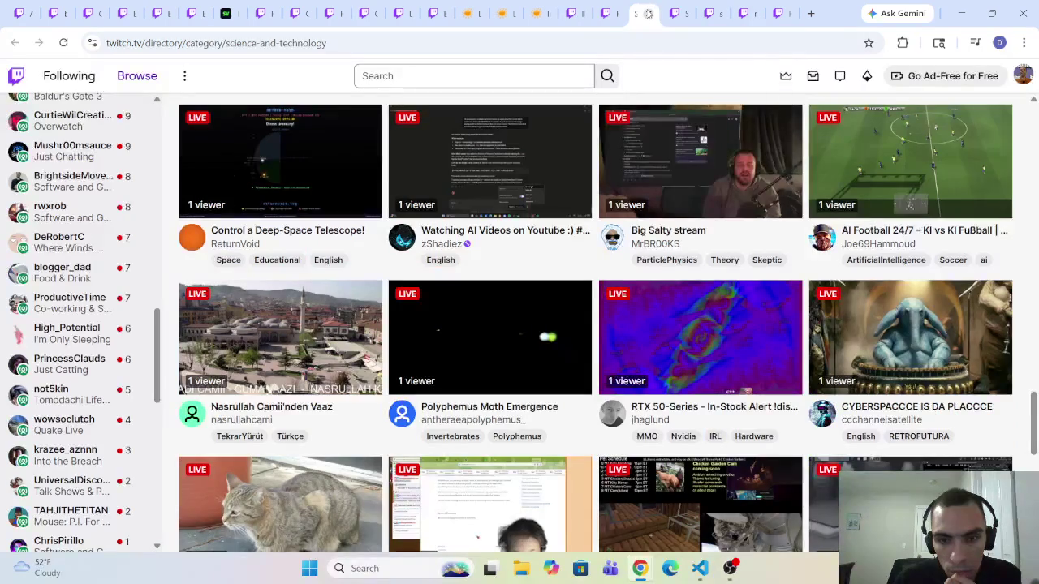
click(675, 13)
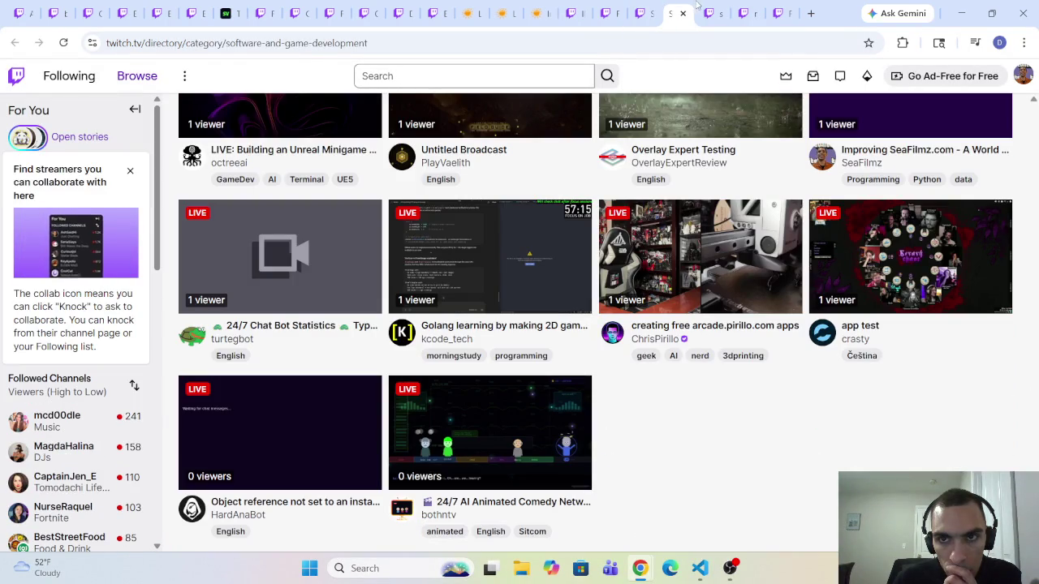
click(694, 12)
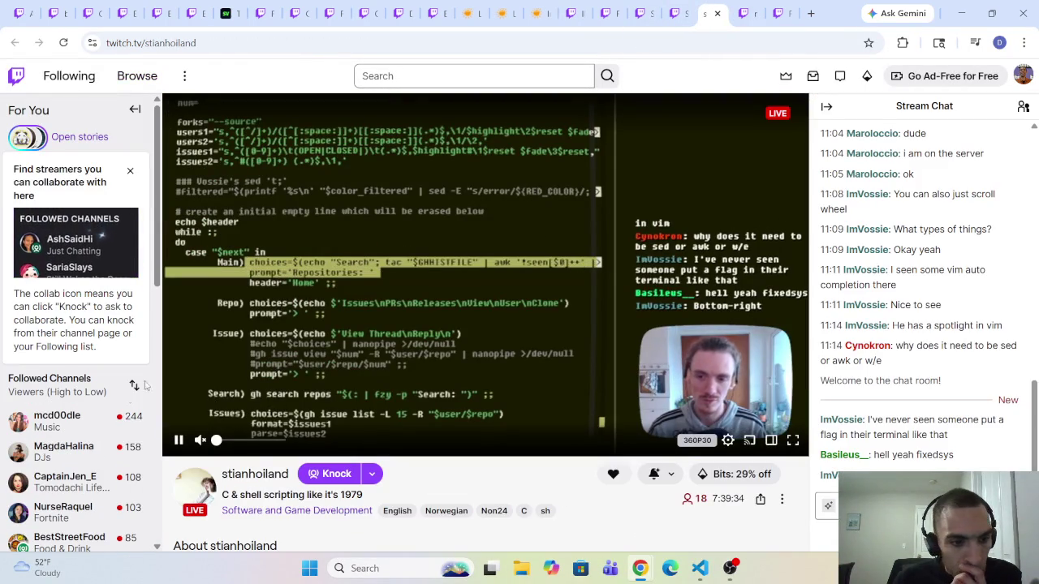
Click Show More three times under Followed Channels, then scroll the sidebar back up
scroll(122, 406, down, 5)
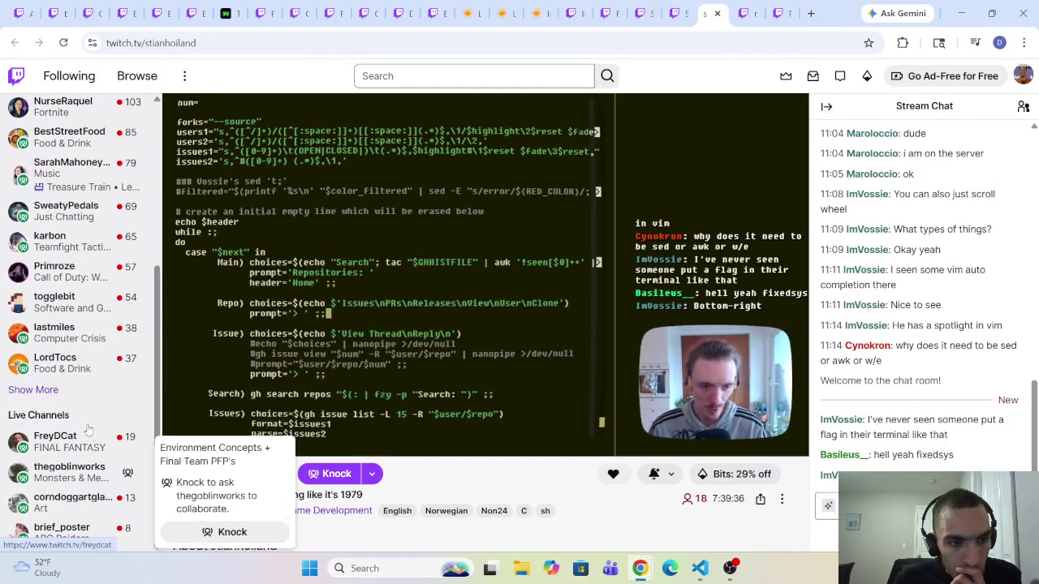
click(37, 390)
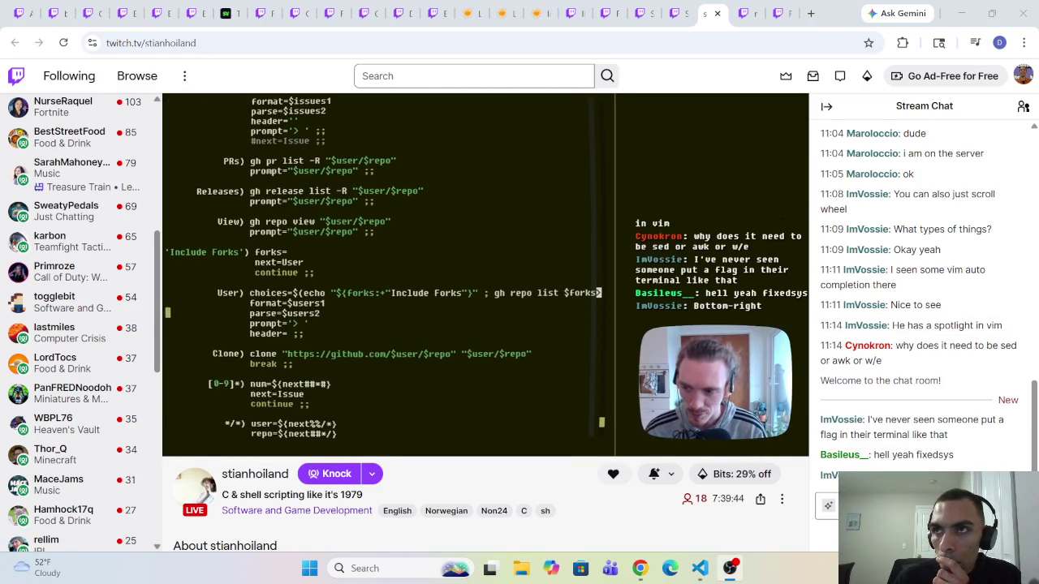
scroll(81, 485, down, 3)
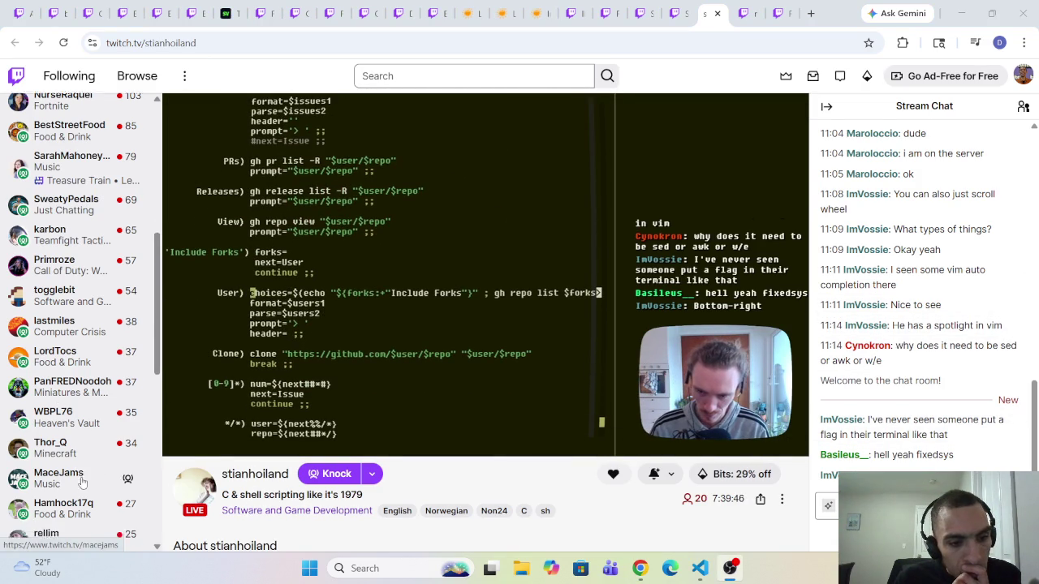
click(49, 423)
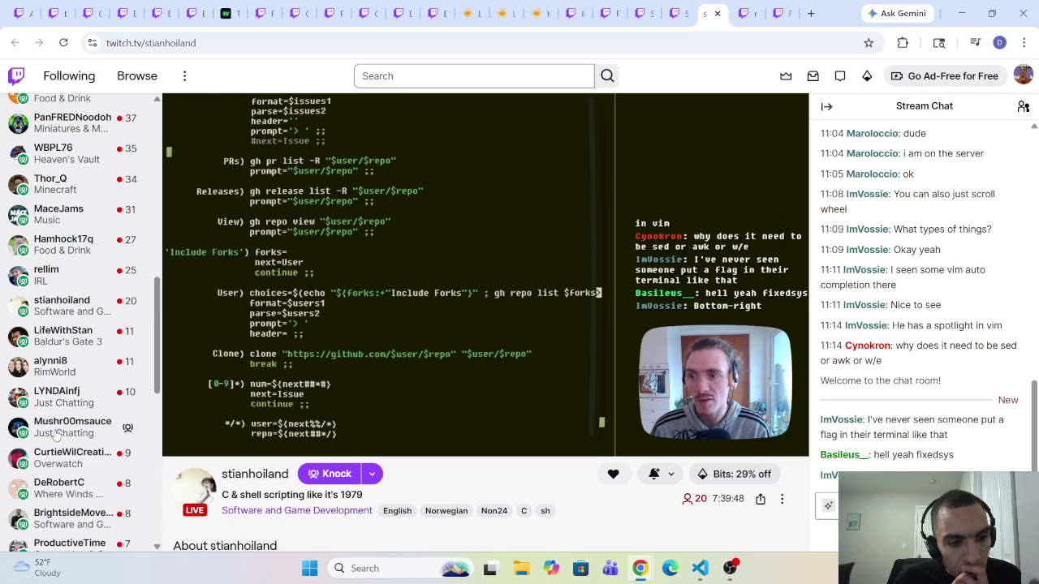
scroll(61, 448, down, 3)
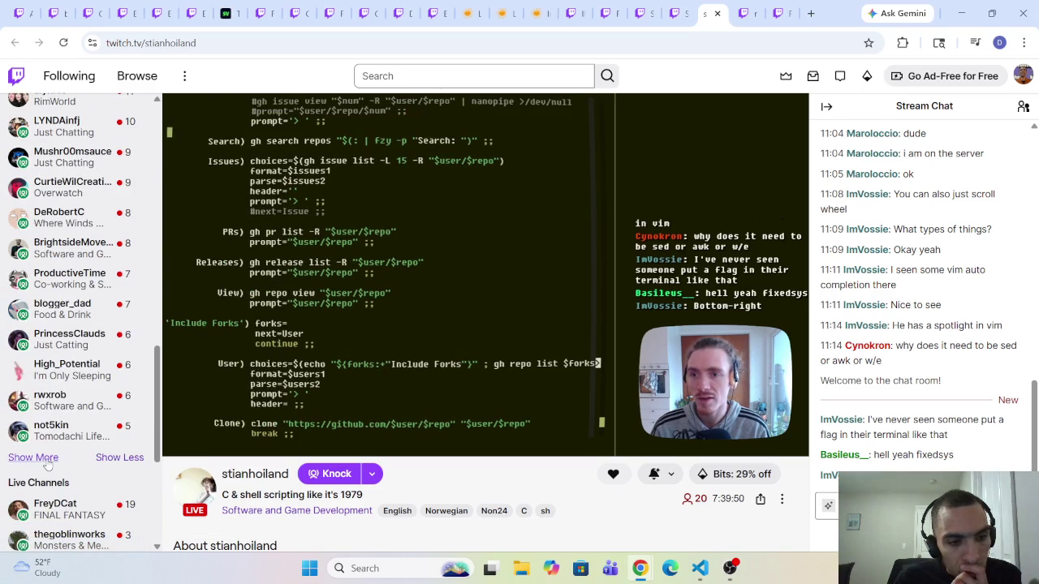
click(49, 460)
scroll(49, 468, down, 3)
scroll(21, 503, up, 2)
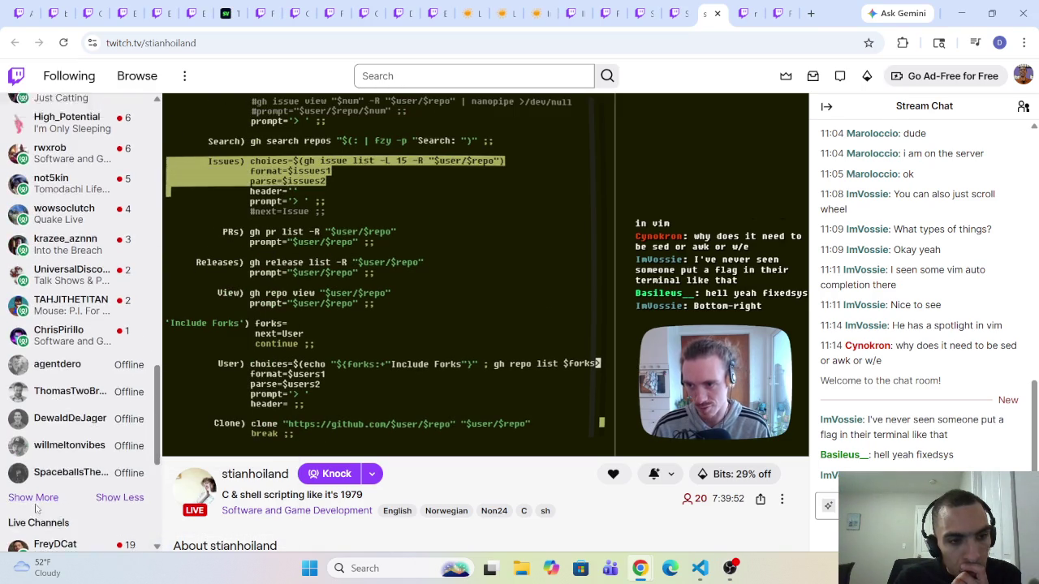
scroll(20, 509, up, 10)
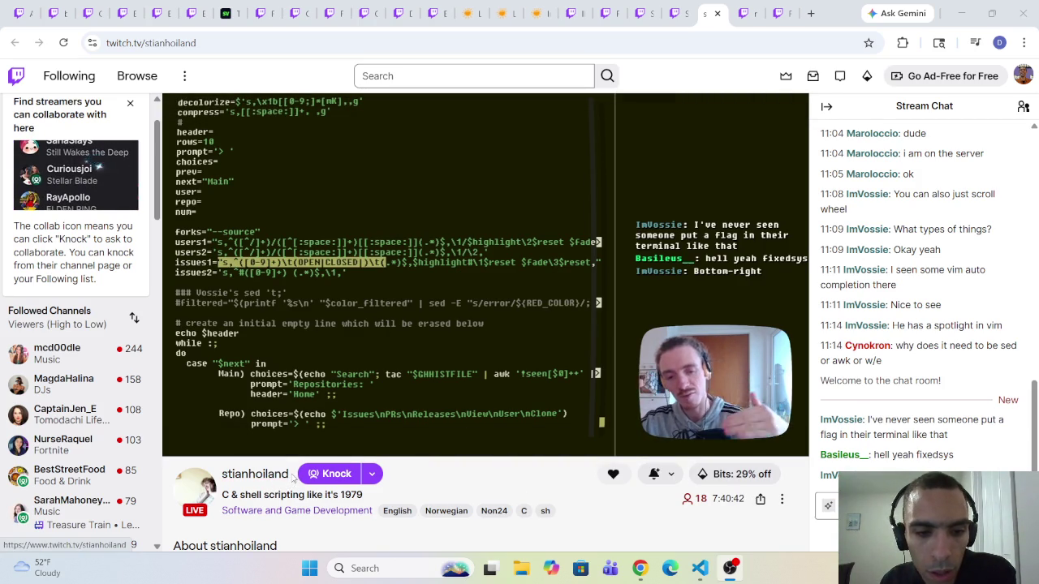
Highlight the streamer's channel name below the video player, then Alt+Tab away
drag(292, 479, 221, 475)
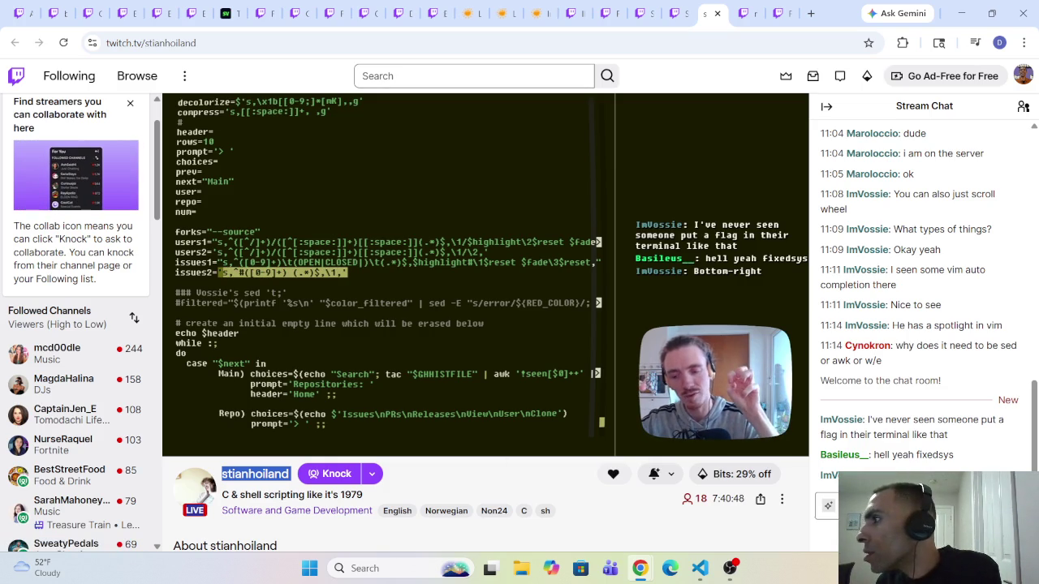
key(alt+Tab)
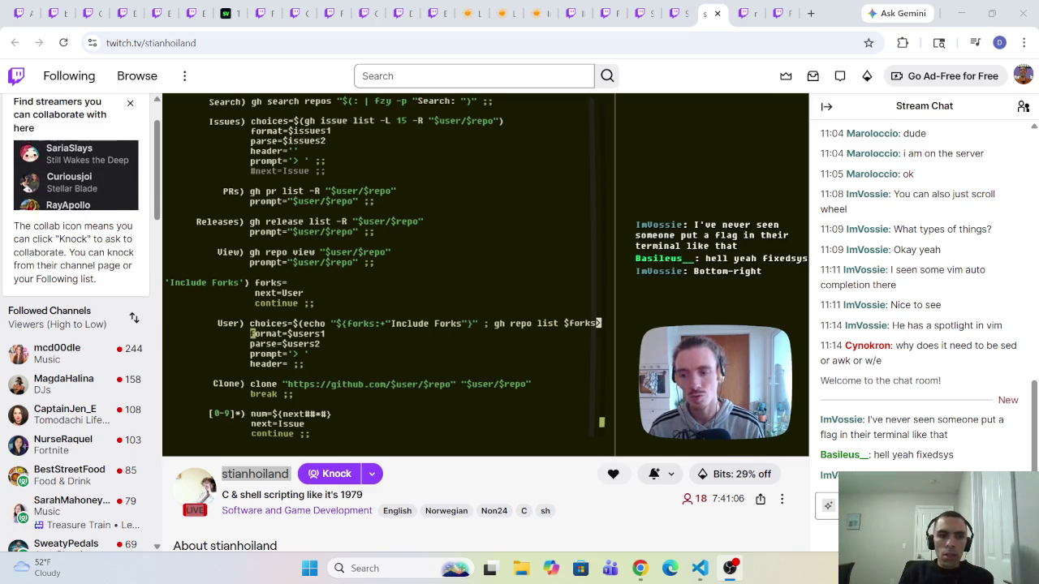
mouse_move(598, 219)
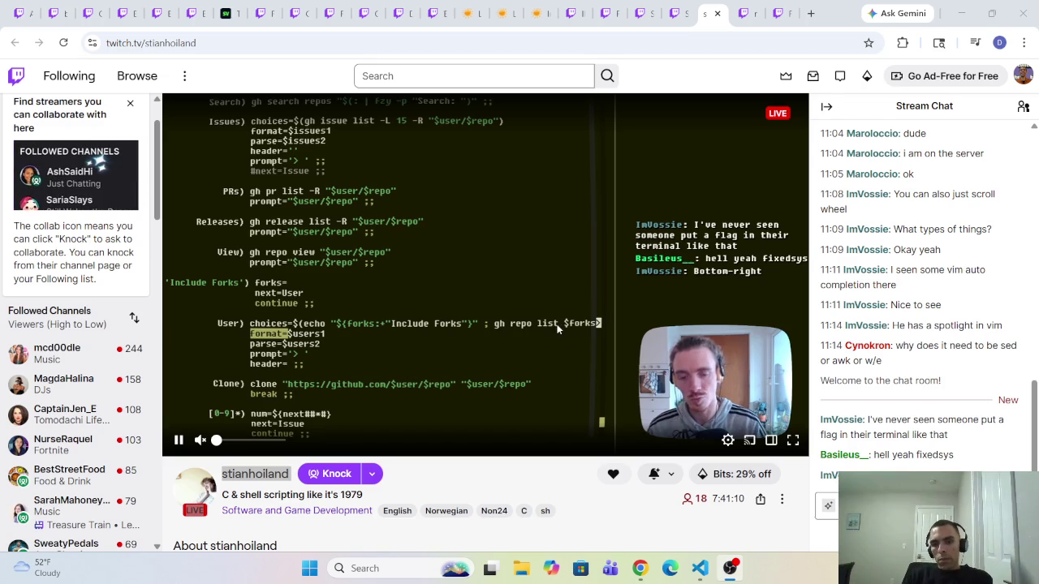
scroll(77, 441, down, 3)
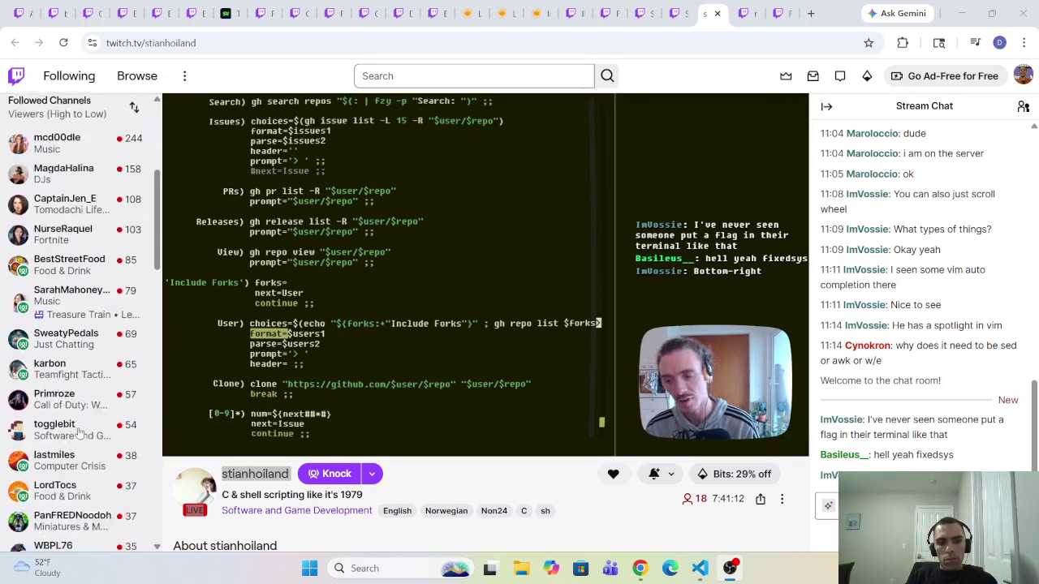
scroll(77, 440, down, 10)
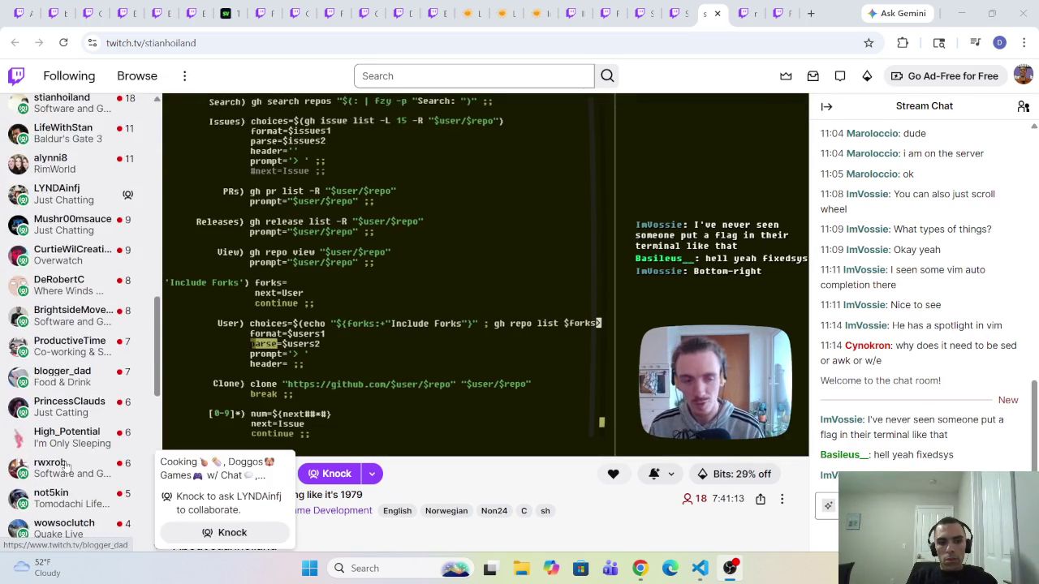
scroll(69, 462, down, 3)
scroll(69, 447, up, 10)
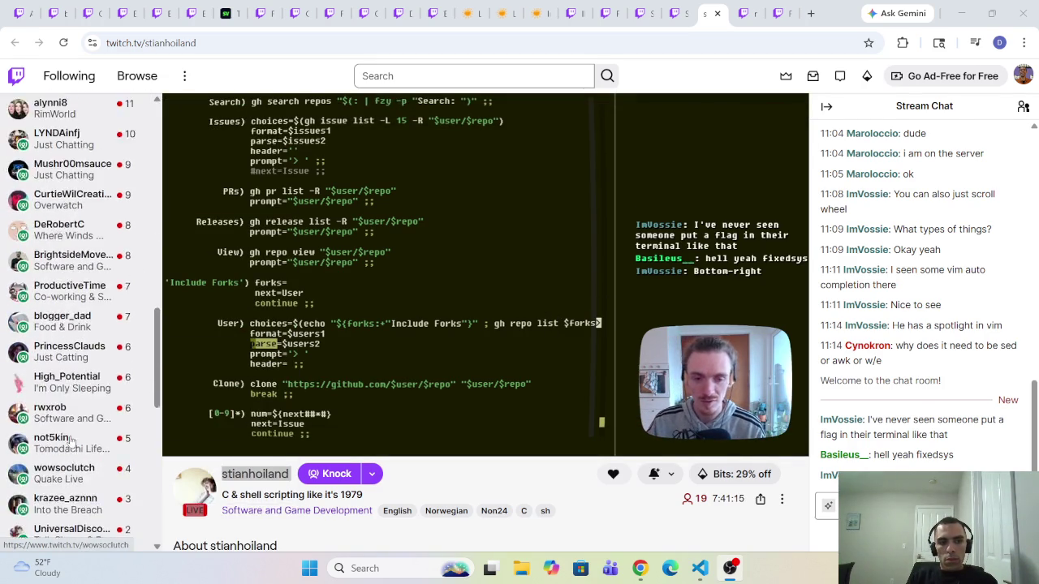
scroll(70, 436, up, 8)
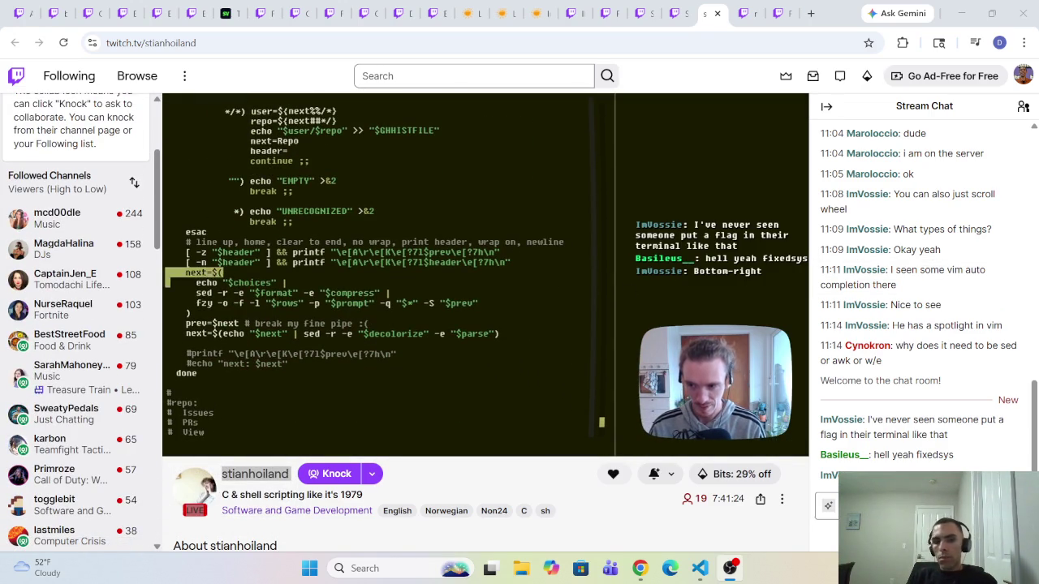
scroll(460, 362, down, 3)
scroll(460, 362, up, 3)
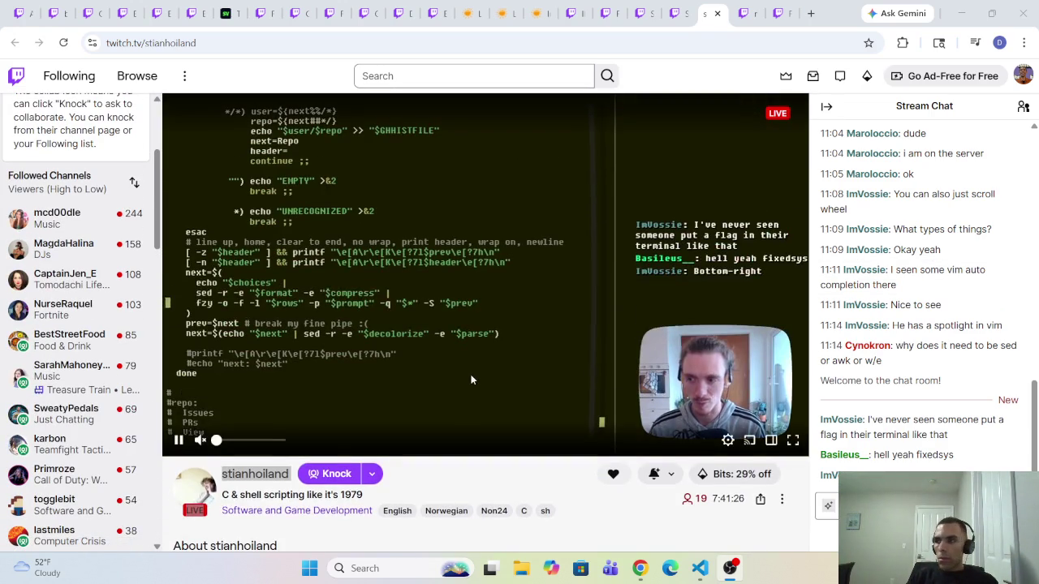